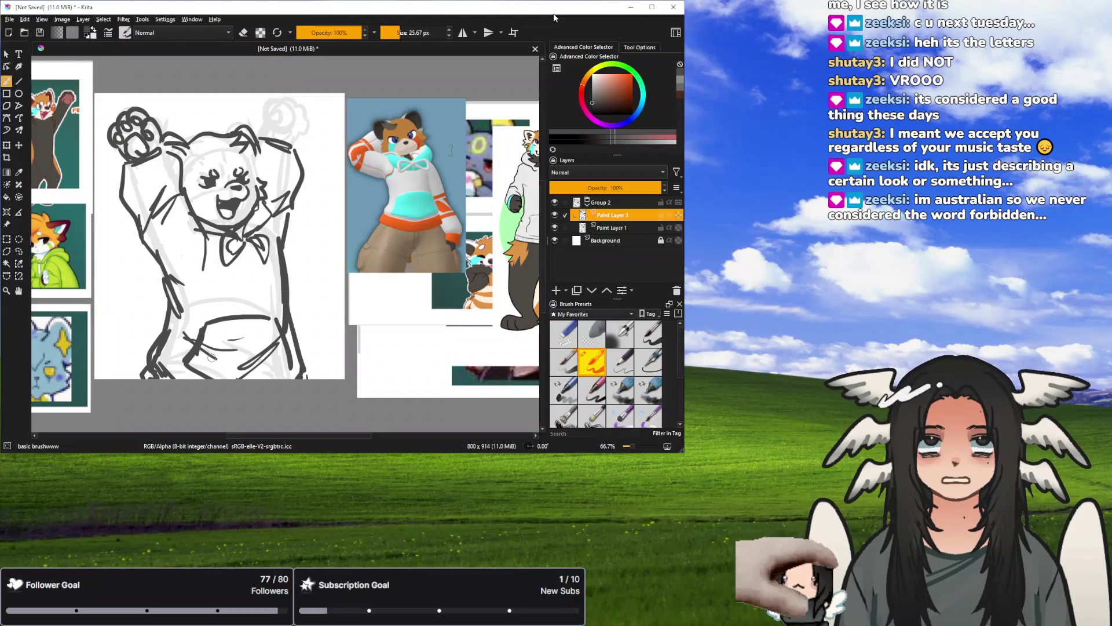
Add freehand strokes to the lower body, right shoulder, cheek, ear and right arm.
mouse_move(183, 334)
mouse_down()
mouse_move(213, 355)
mouse_move(278, 344)
mouse_up()
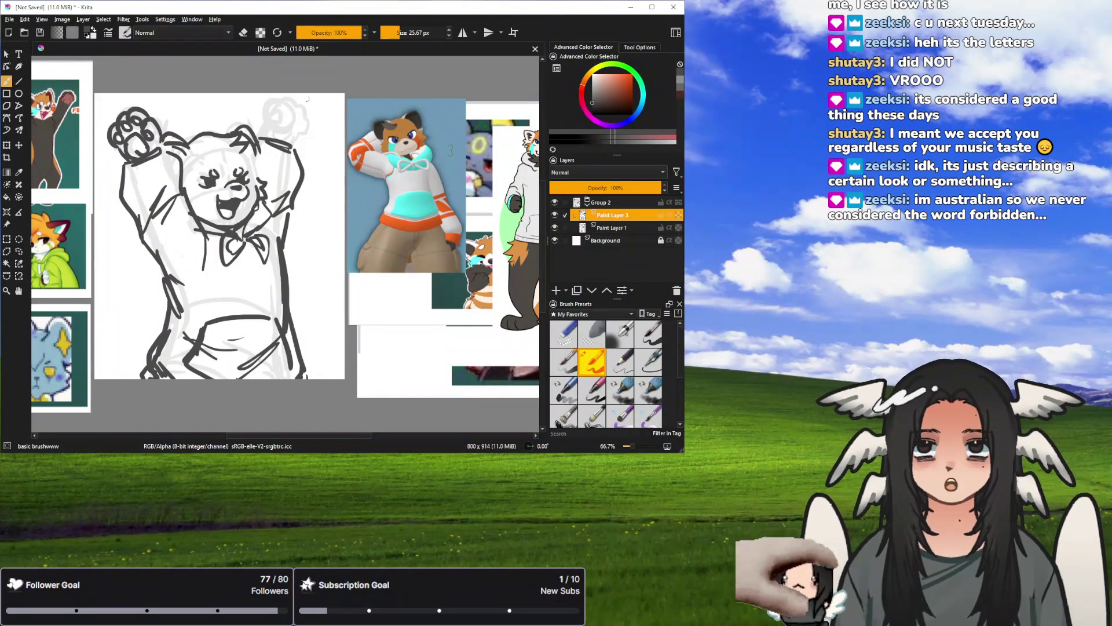
drag(279, 200, 292, 151)
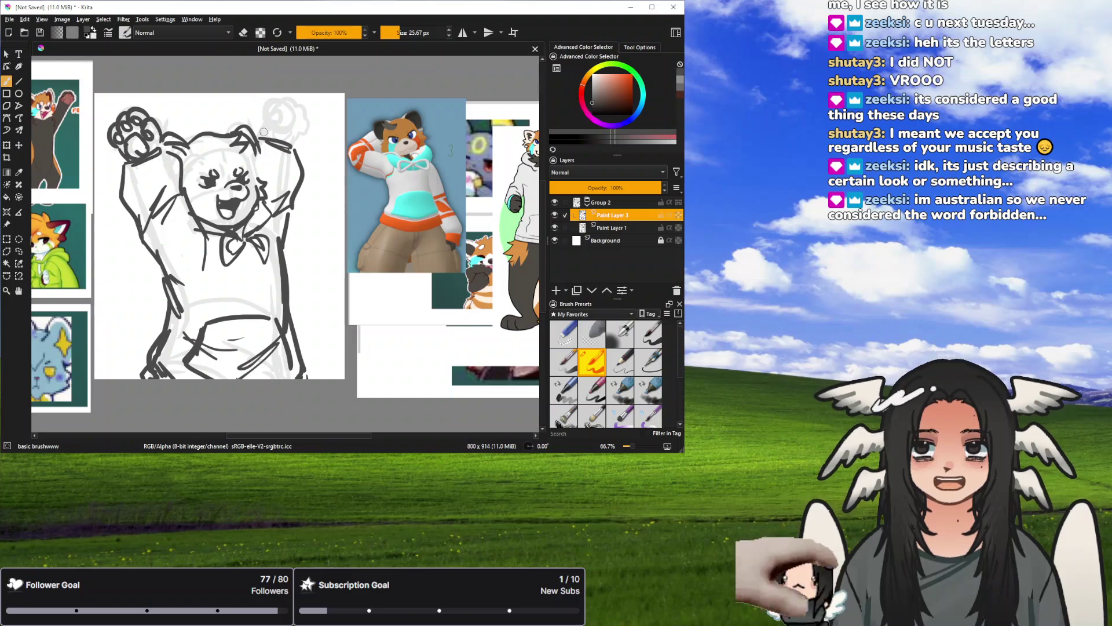
mouse_move(280, 126)
mouse_down()
mouse_move(266, 131)
mouse_move(291, 109)
mouse_move(308, 124)
mouse_move(280, 133)
mouse_move(297, 144)
mouse_move(281, 135)
mouse_up()
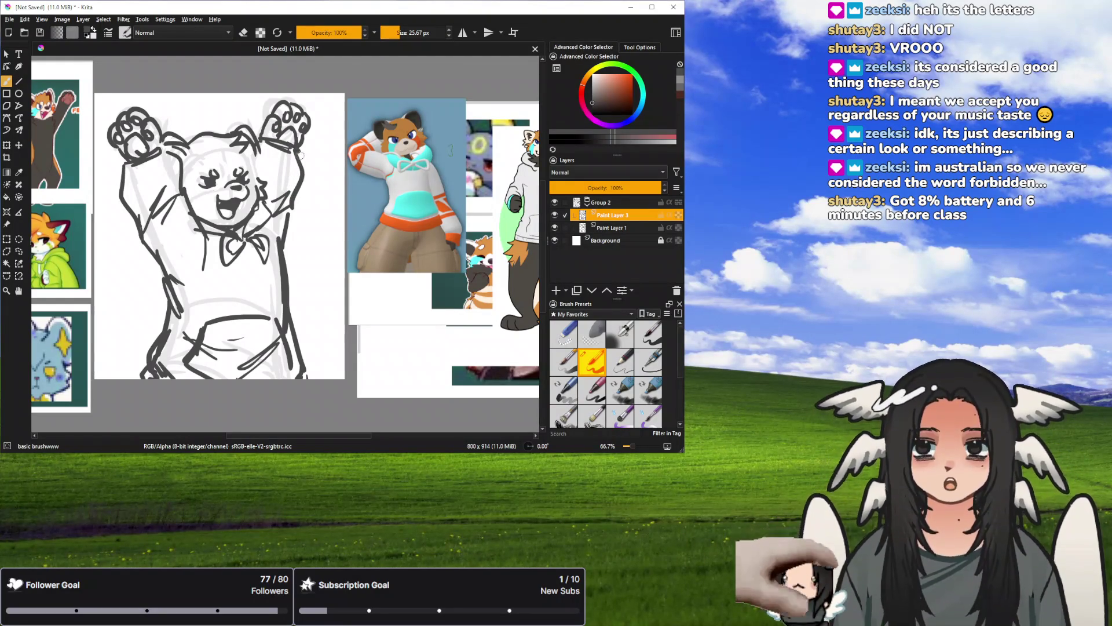
drag(262, 151, 284, 173)
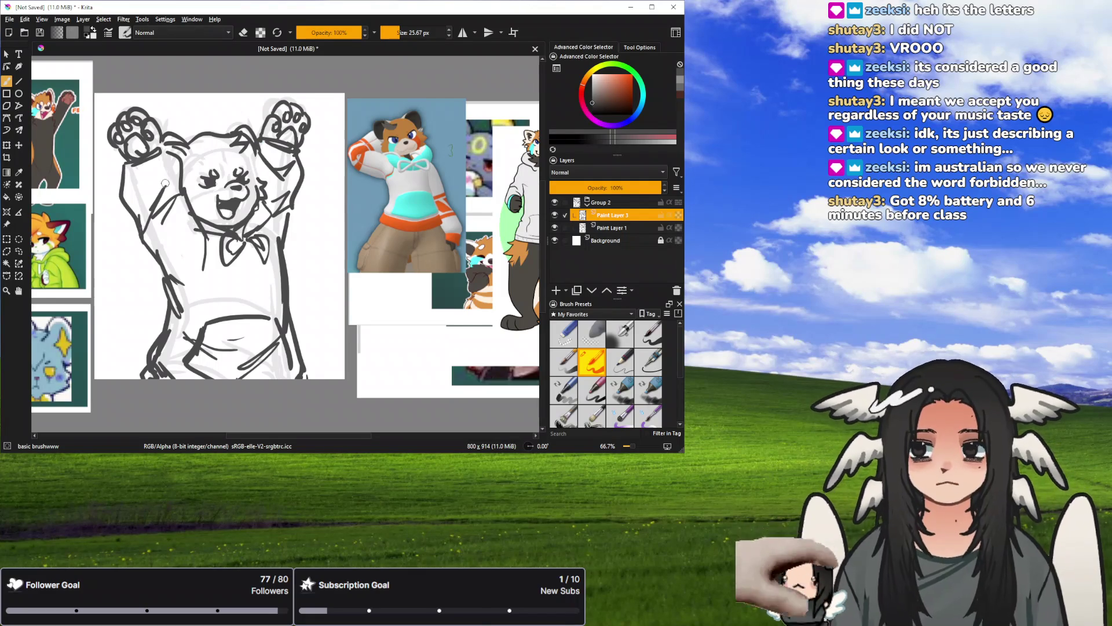
drag(157, 166, 140, 181)
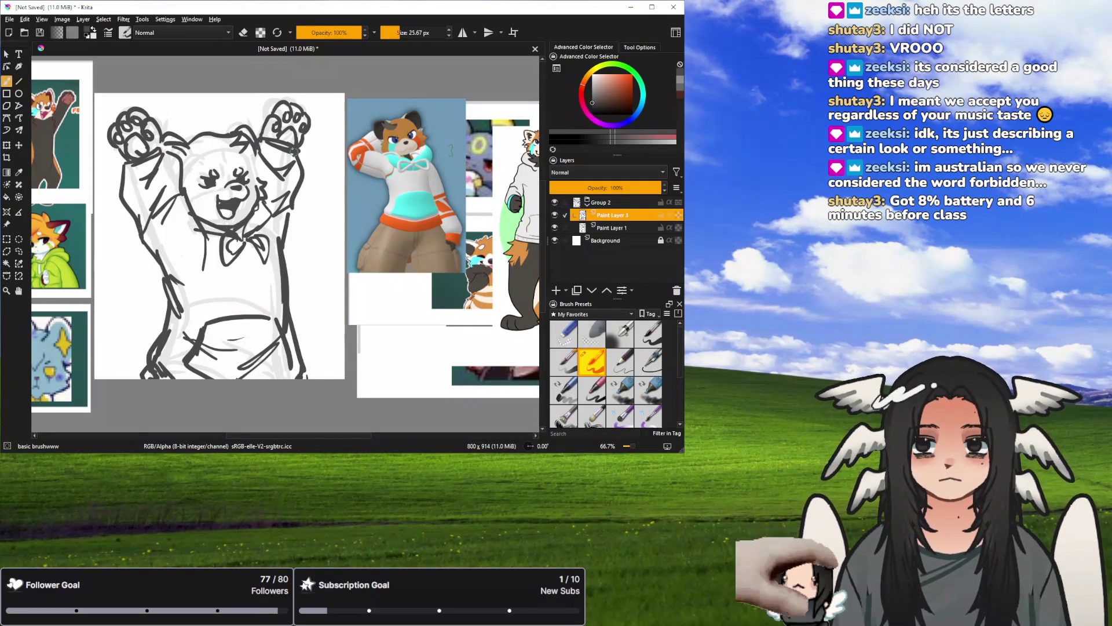
Mirror-check the proportions with M twice, then pan the reference stickers on the left into view.
key(m)
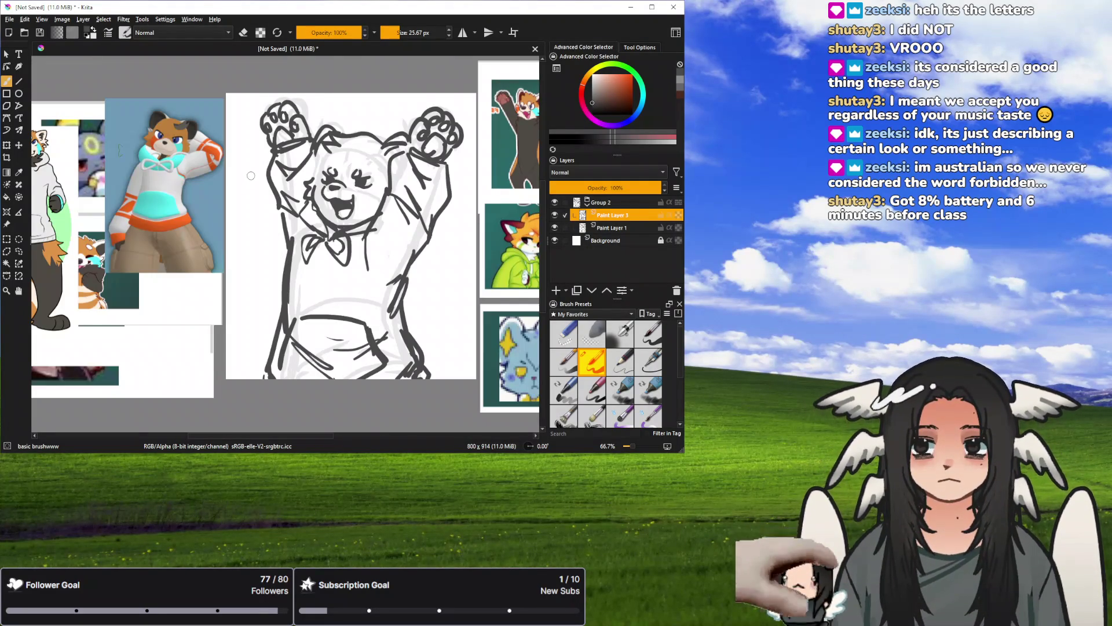
key(m)
click(18, 291)
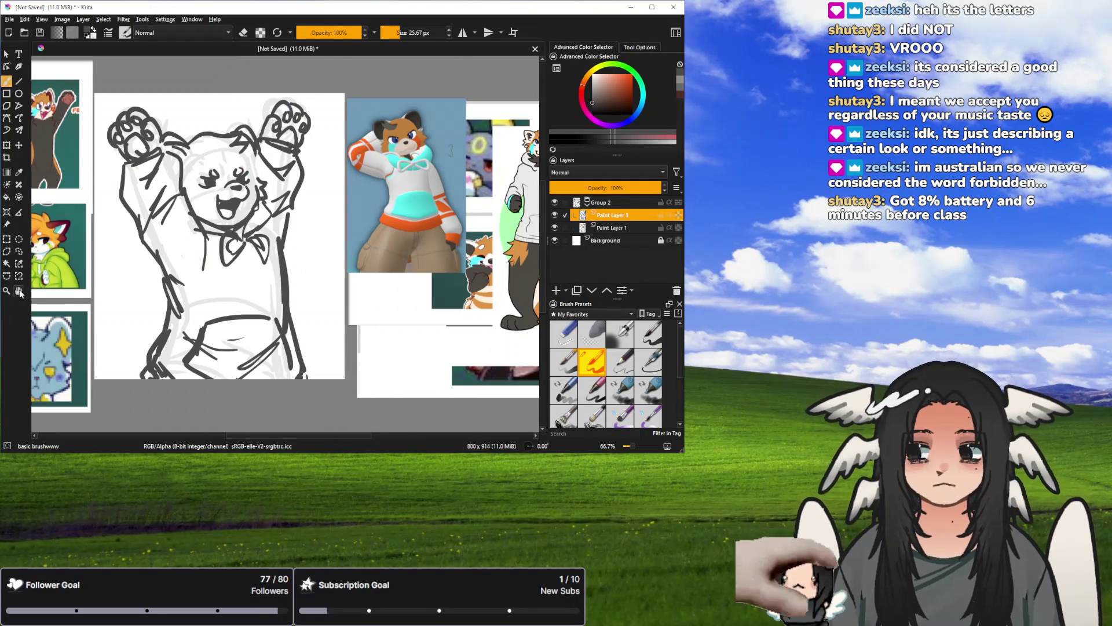
drag(269, 178, 324, 180)
key(b)
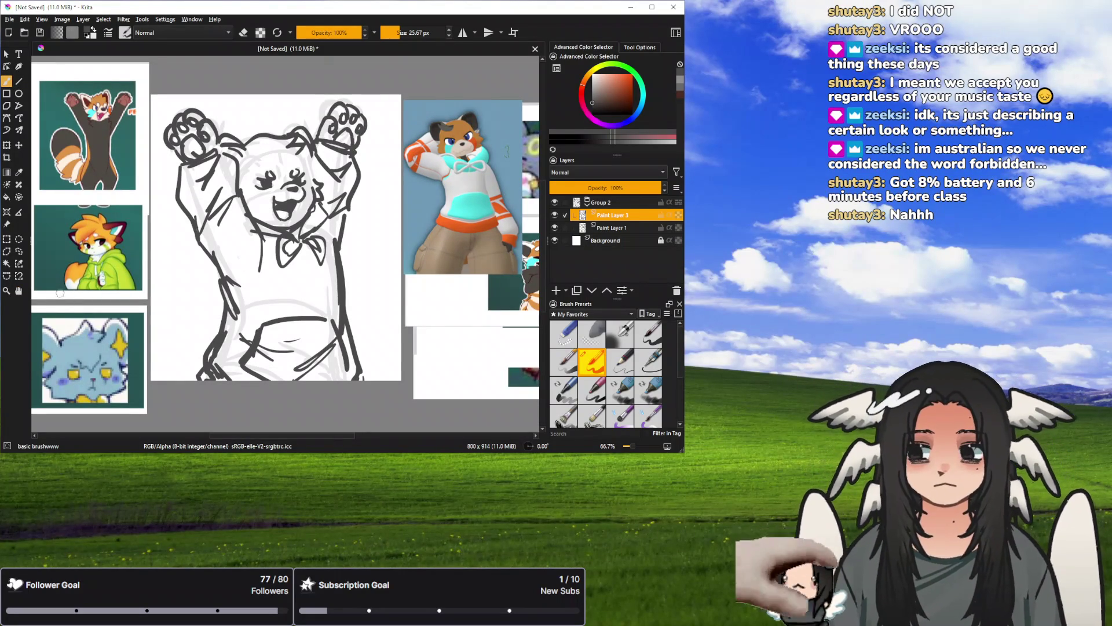
click(19, 291)
drag(510, 243, 240, 213)
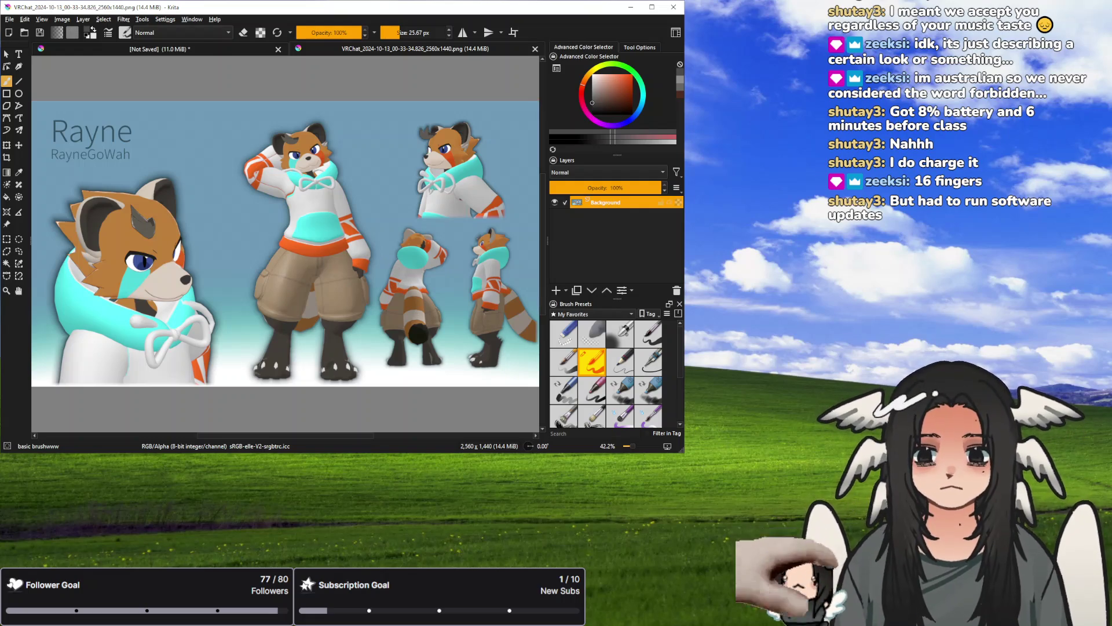
Zoom and pan across the reference sheet to study the back-view model's striped tail, returning to 66.7%.
click(18, 291)
drag(290, 261, 169, 209)
drag(633, 447, 638, 445)
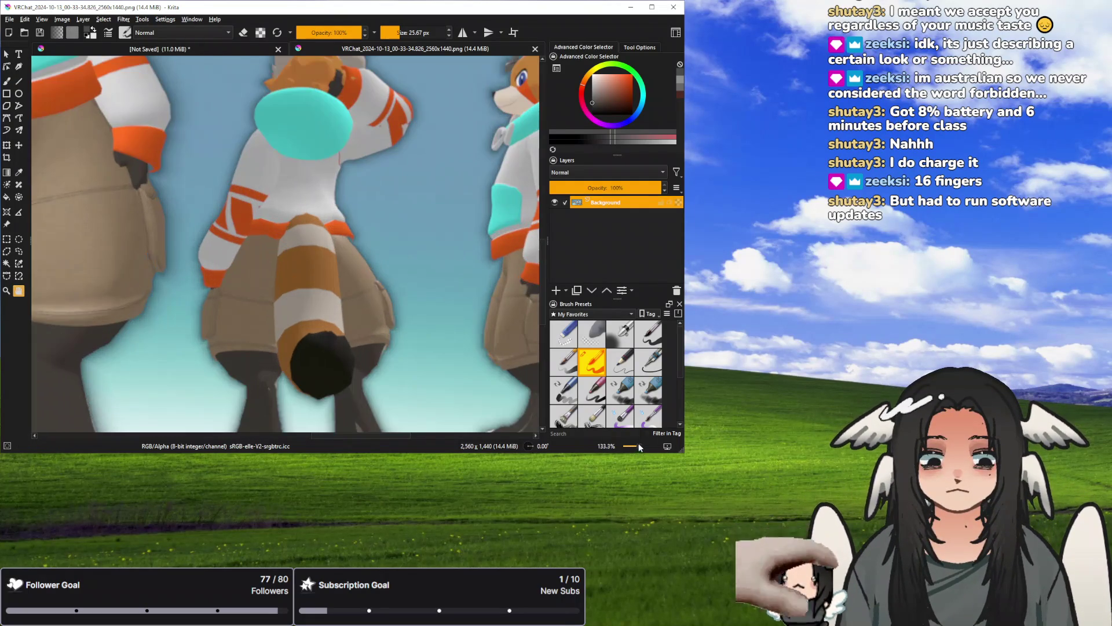
drag(522, 371, 431, 321)
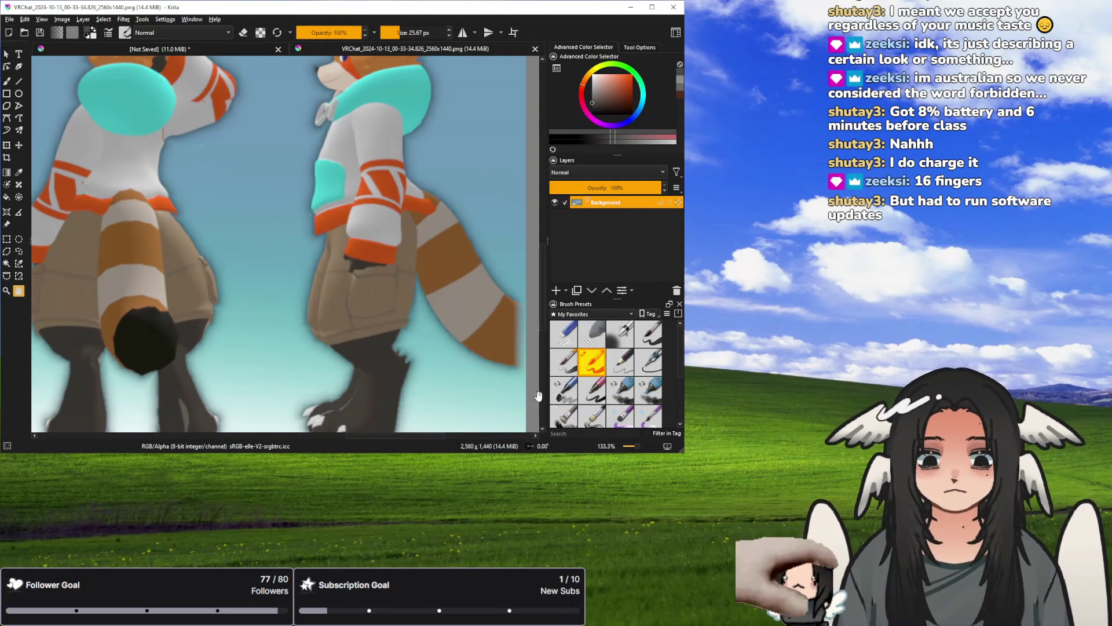
drag(638, 446, 634, 447)
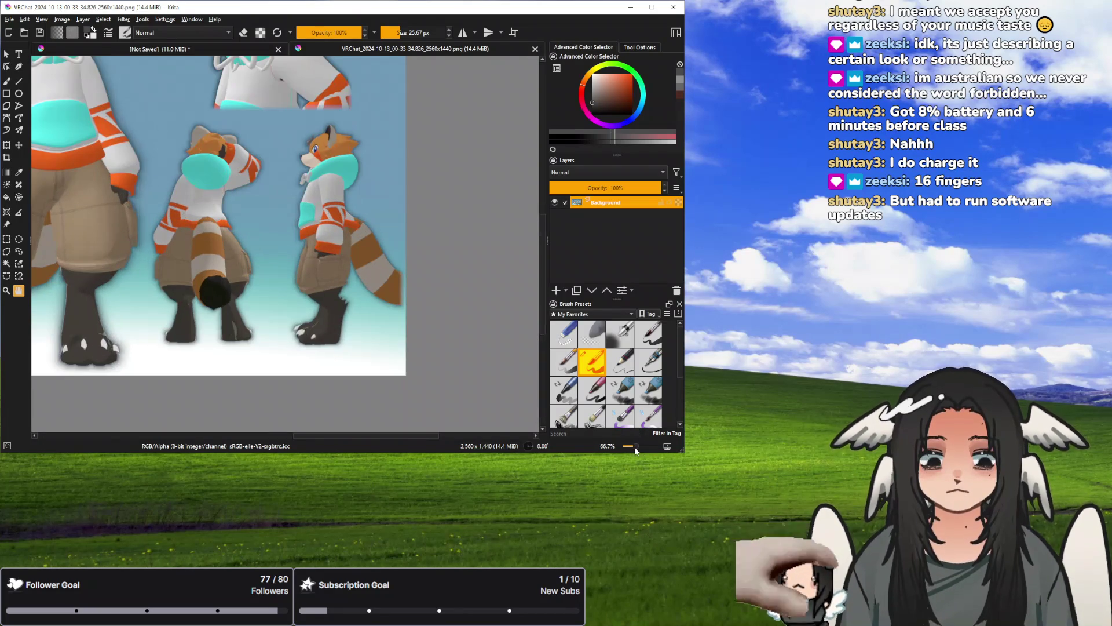
mouse_move(318, 107)
mouse_down()
mouse_move(337, 203)
mouse_move(382, 290)
mouse_up()
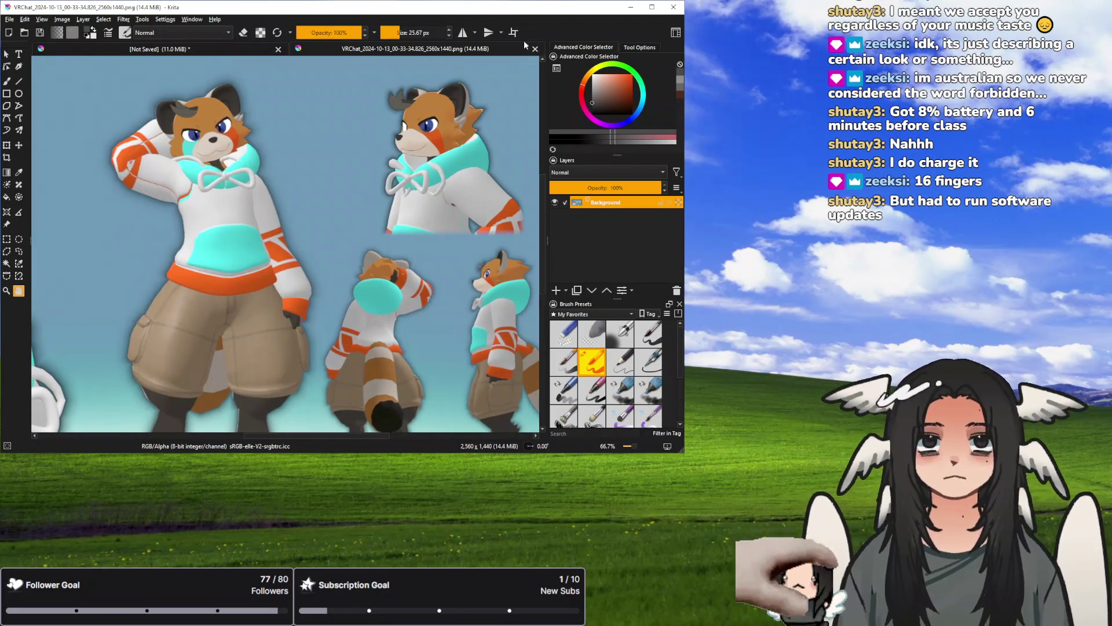
Close the 3D and red panda reference documents and return to the sketch canvas.
key(ctrl+w)
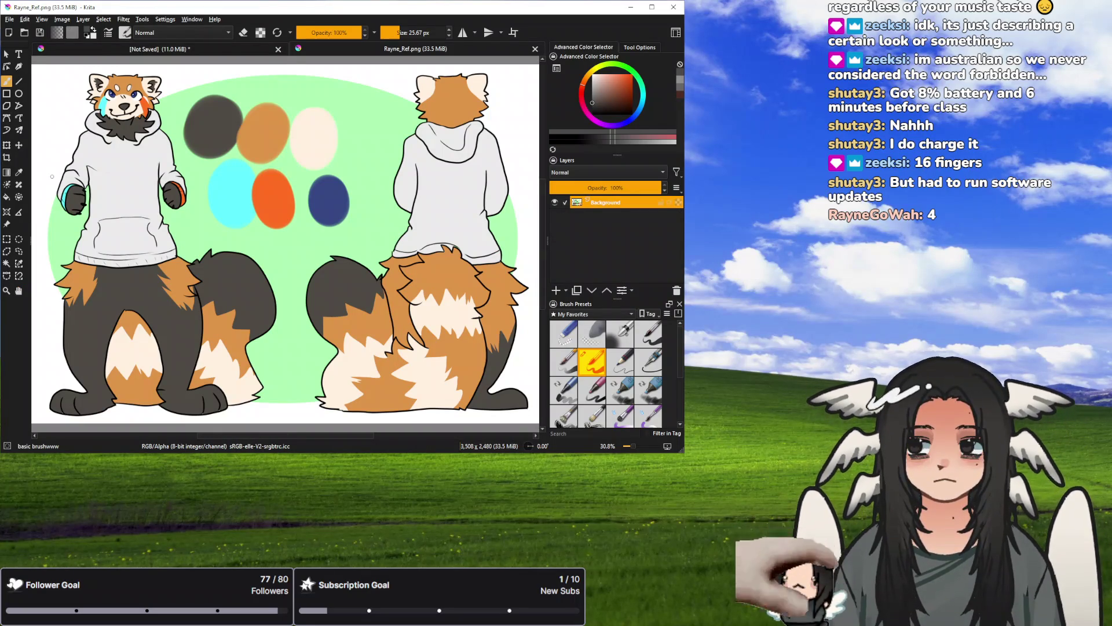
click(534, 49)
mouse_move(153, 234)
mouse_down()
mouse_move(470, 229)
mouse_move(407, 225)
mouse_move(353, 201)
mouse_up()
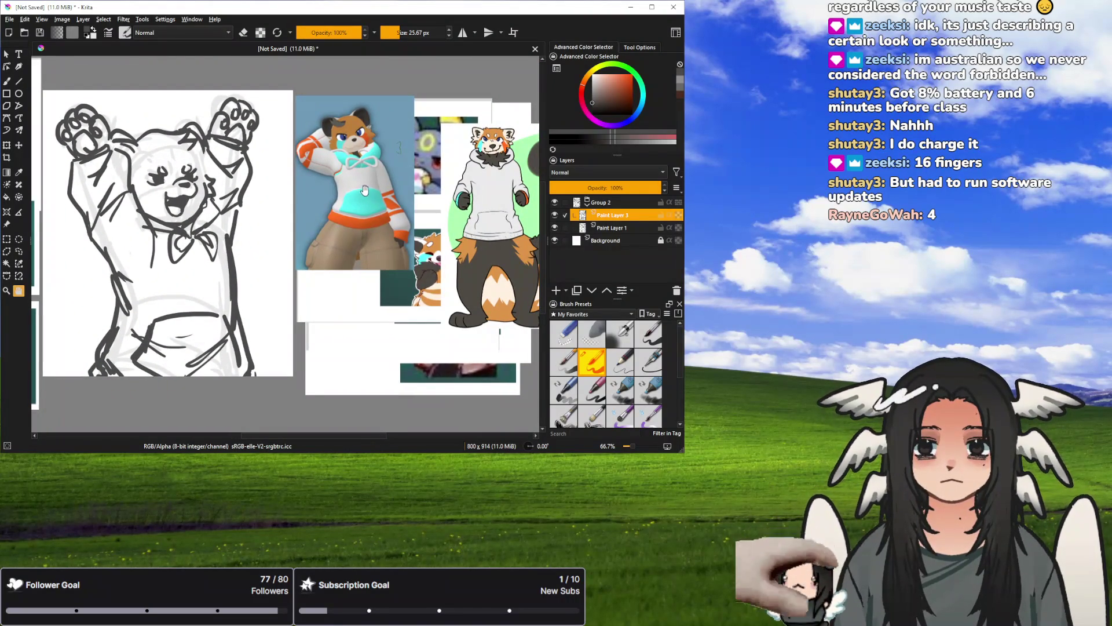
Recentre the sketch, select the Freehand Brush and try small paw and arm marks, undoing the extras.
drag(360, 202, 376, 212)
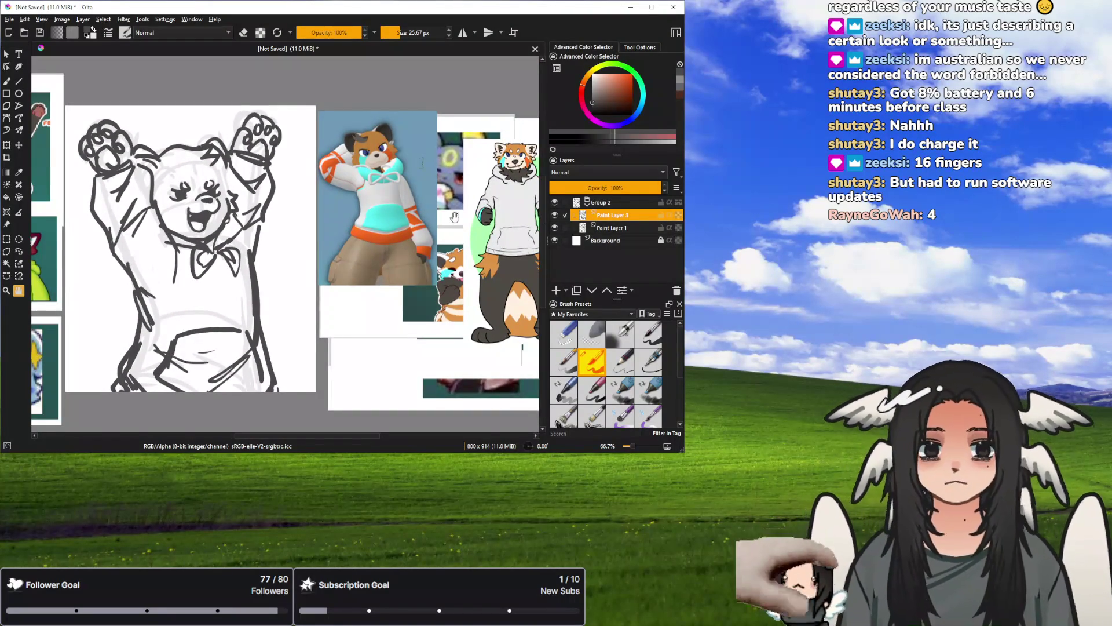
drag(174, 231, 349, 237)
click(13, 82)
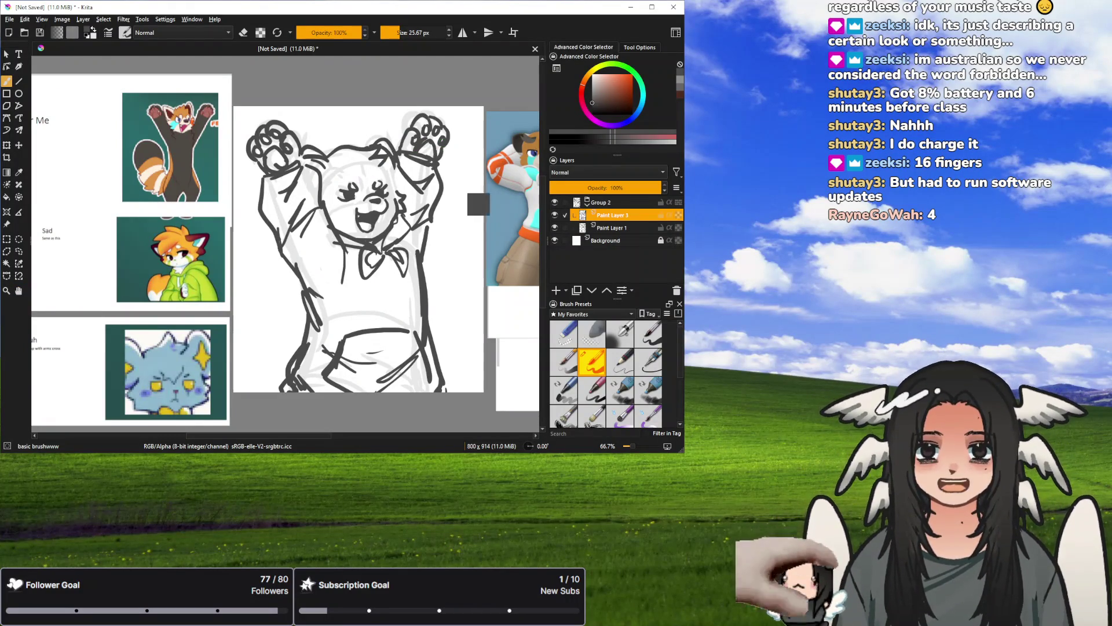
drag(428, 142, 434, 146)
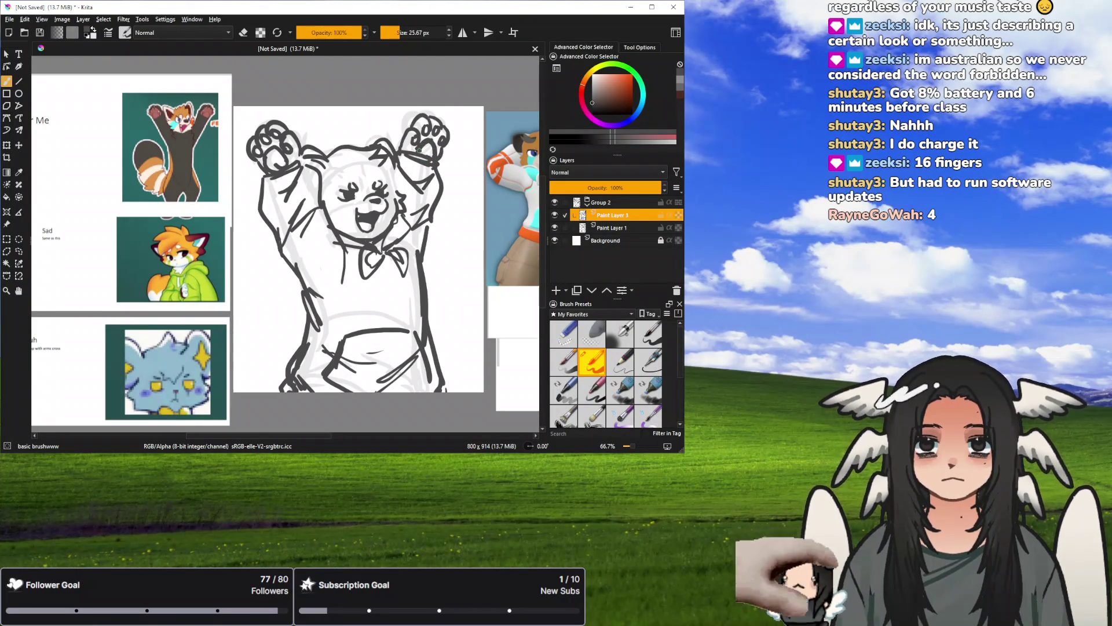
key(ctrl+z)
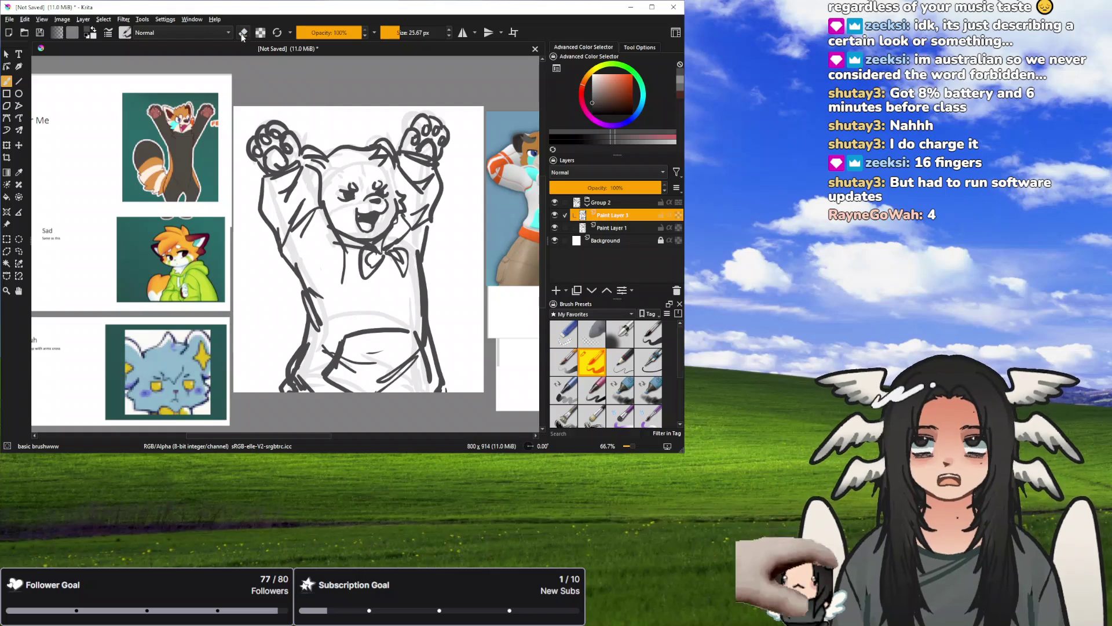
click(244, 33)
key(e)
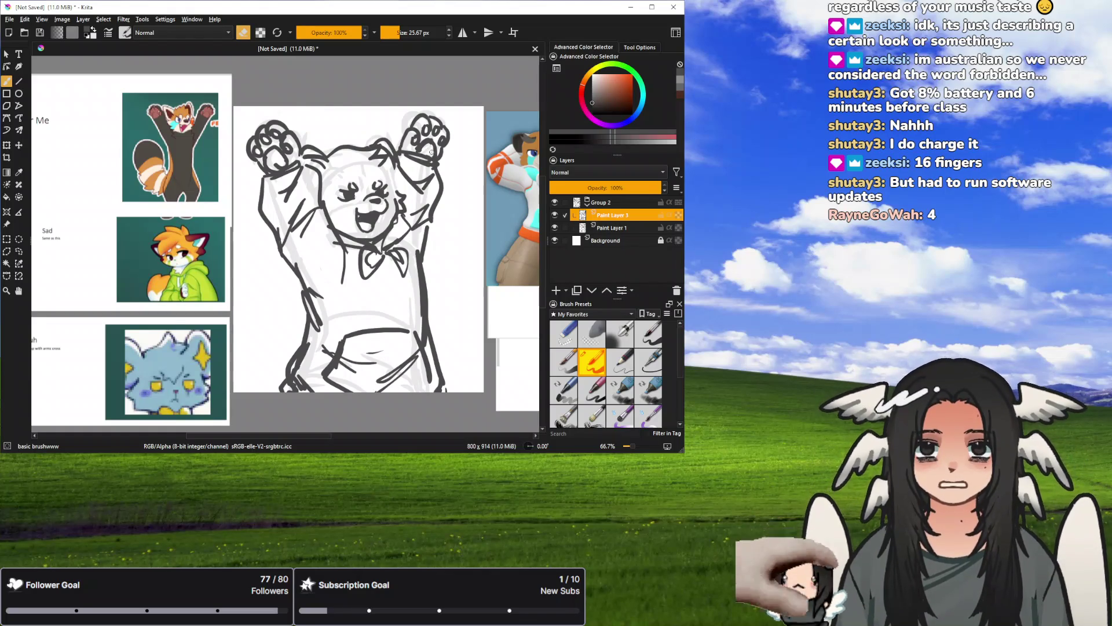
drag(277, 156, 274, 144)
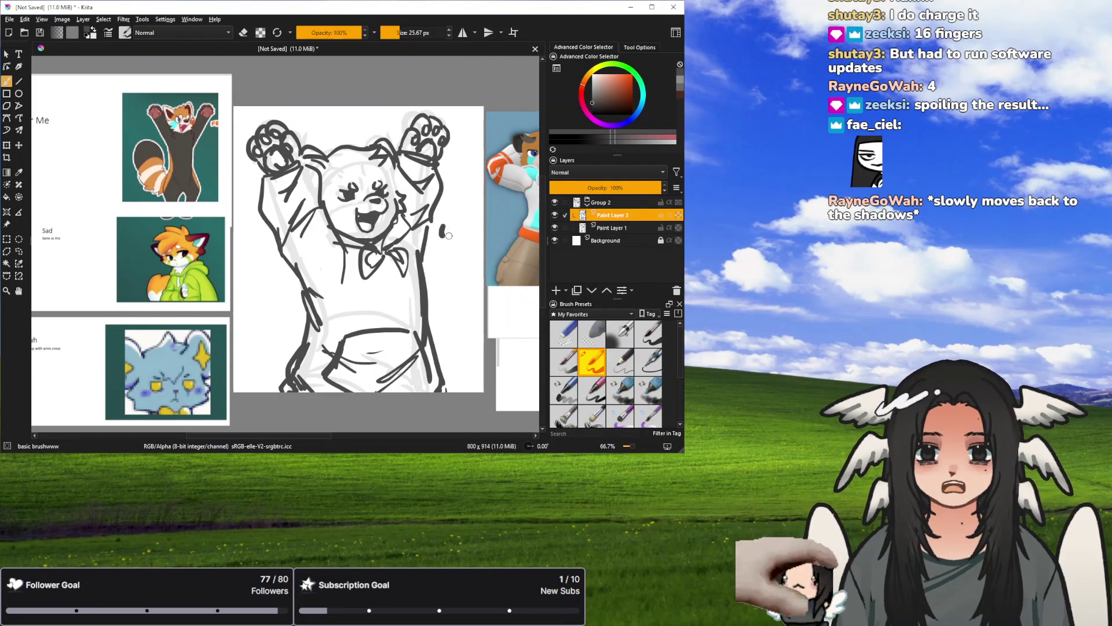
mouse_move(437, 232)
mouse_down()
mouse_move(476, 230)
mouse_move(458, 226)
mouse_move(470, 239)
mouse_move(457, 258)
mouse_up()
key(ctrl+z)
key(ctrl+z)
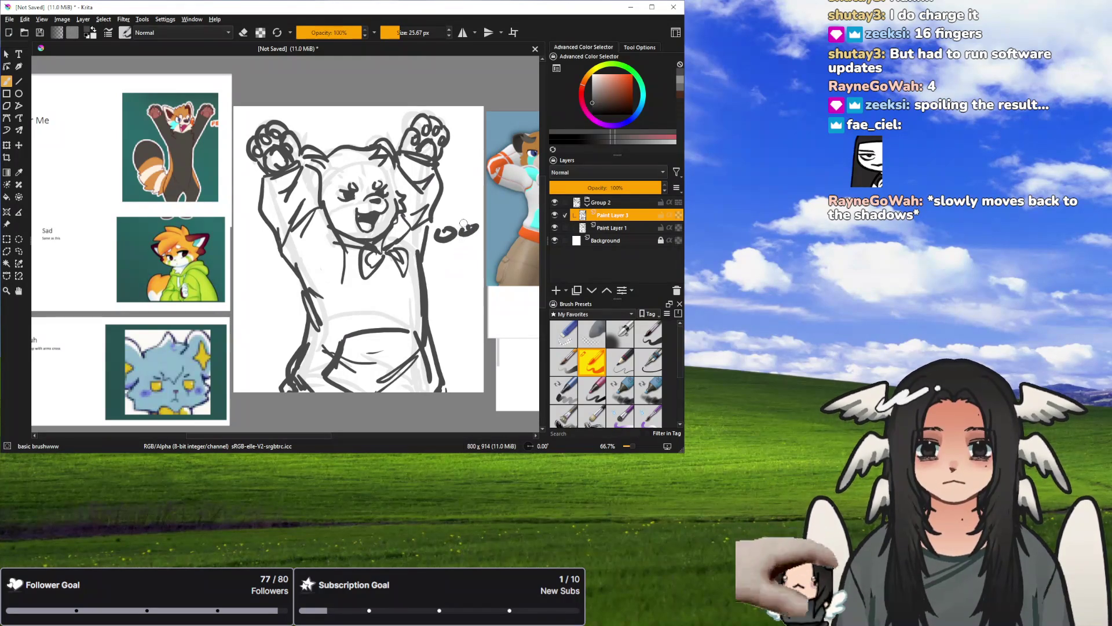
key(ctrl+z)
key(ctrl+z)
key(ctrl+z)
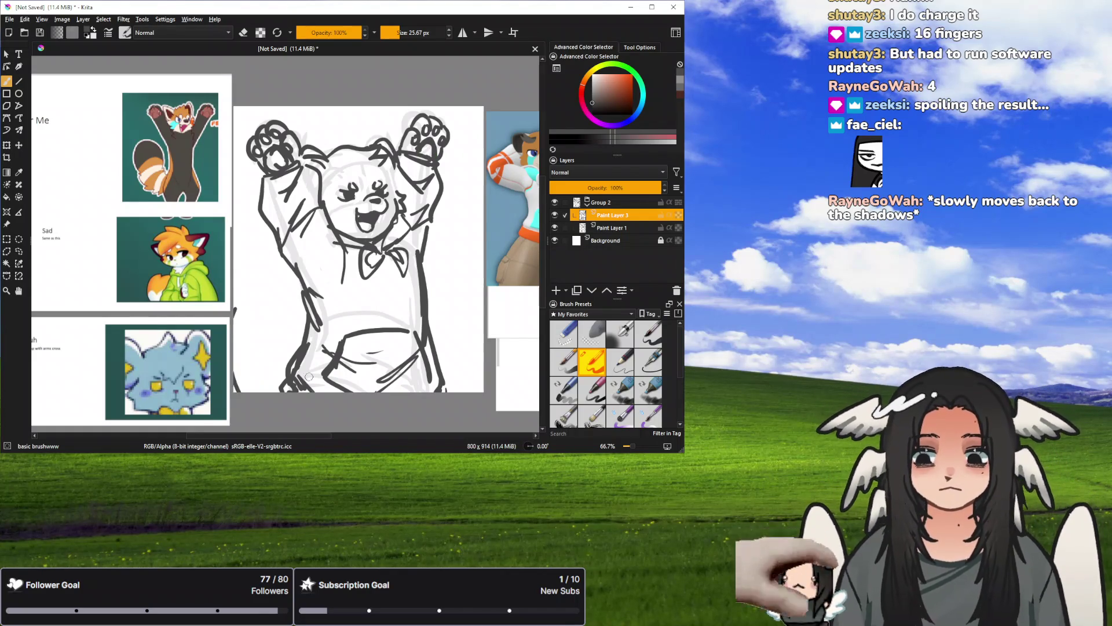
Draw a long curved tail line from the canvas's left edge, redoing it until it sits right.
drag(278, 336, 260, 391)
key(ctrl+z)
drag(234, 289, 313, 315)
key(ctrl+z)
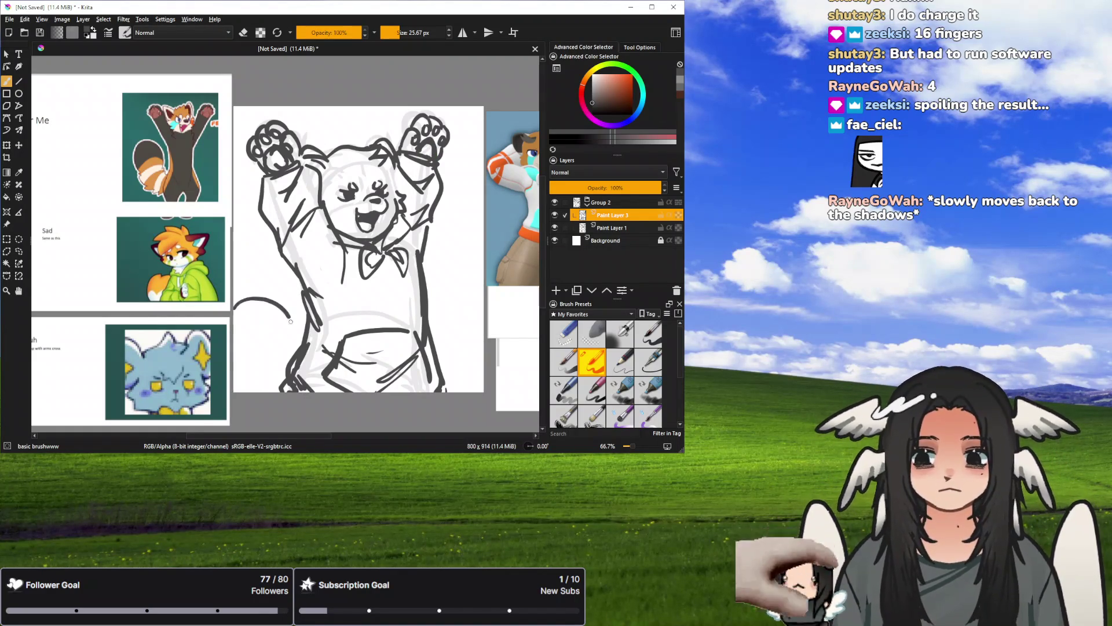
drag(235, 287, 296, 335)
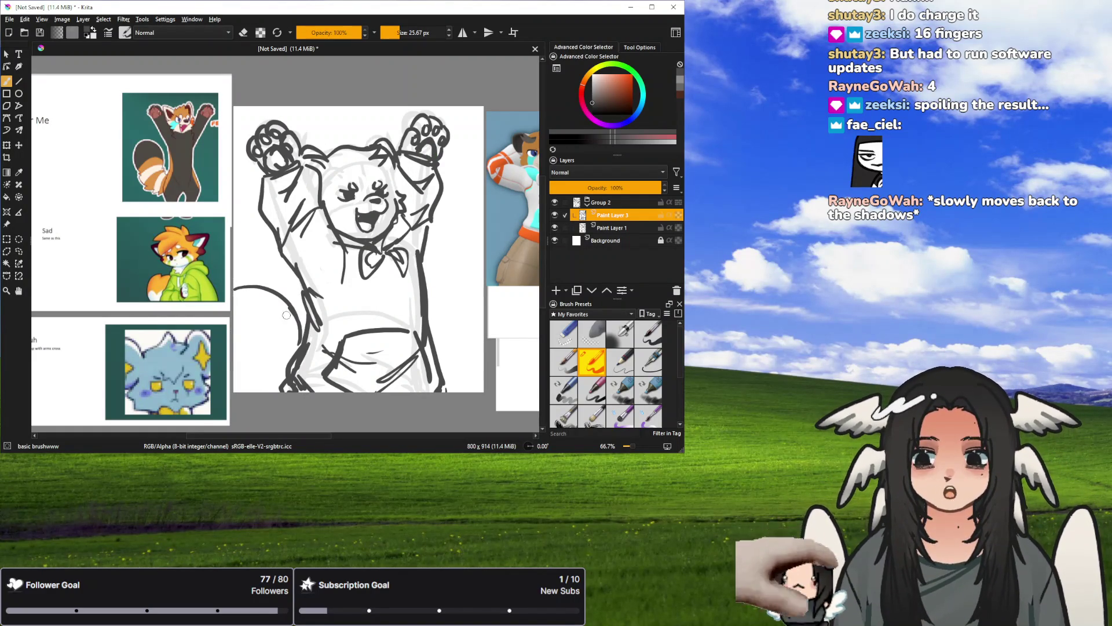
key(ctrl+z)
drag(236, 279, 285, 387)
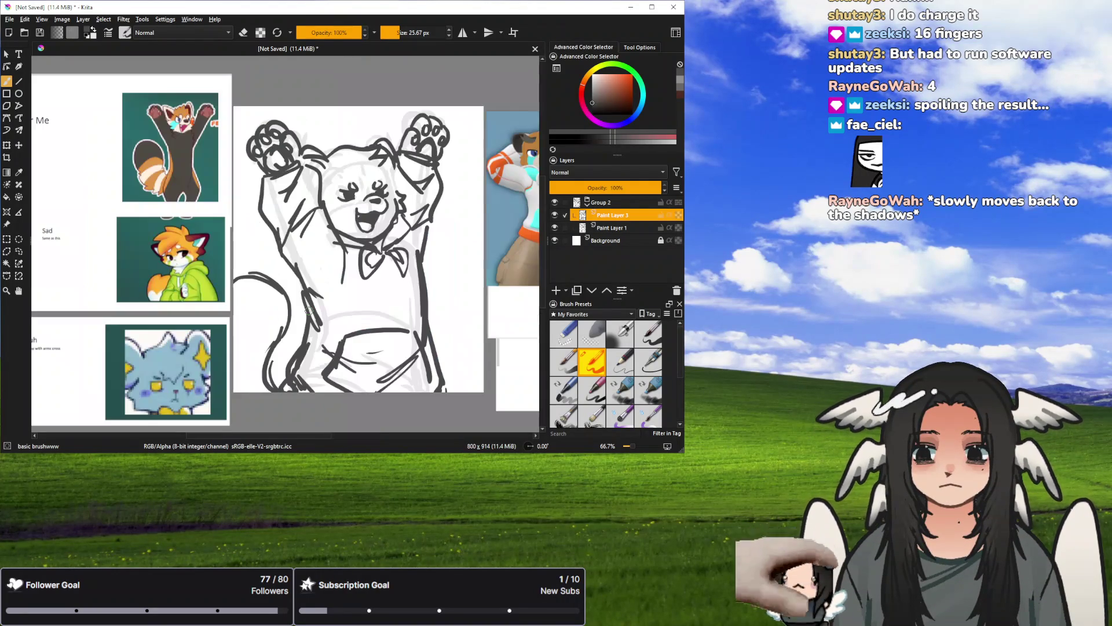
Shift the fox, blue cat and red panda reference images to the left.
click(6, 223)
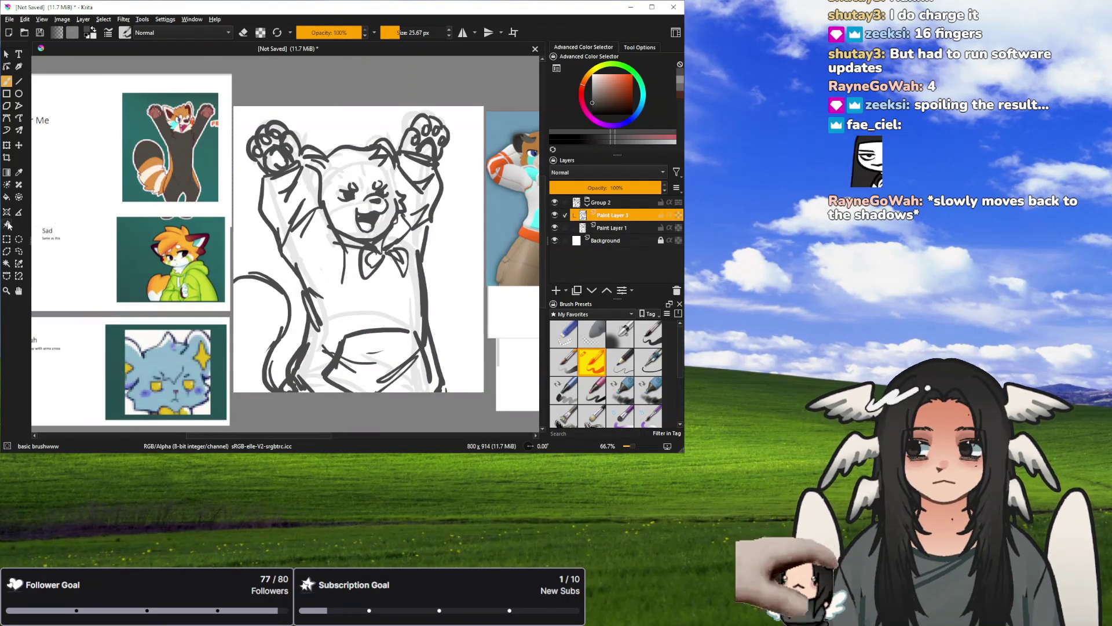
drag(168, 260, 97, 259)
click(150, 339)
drag(151, 339, 61, 325)
drag(168, 151, 76, 152)
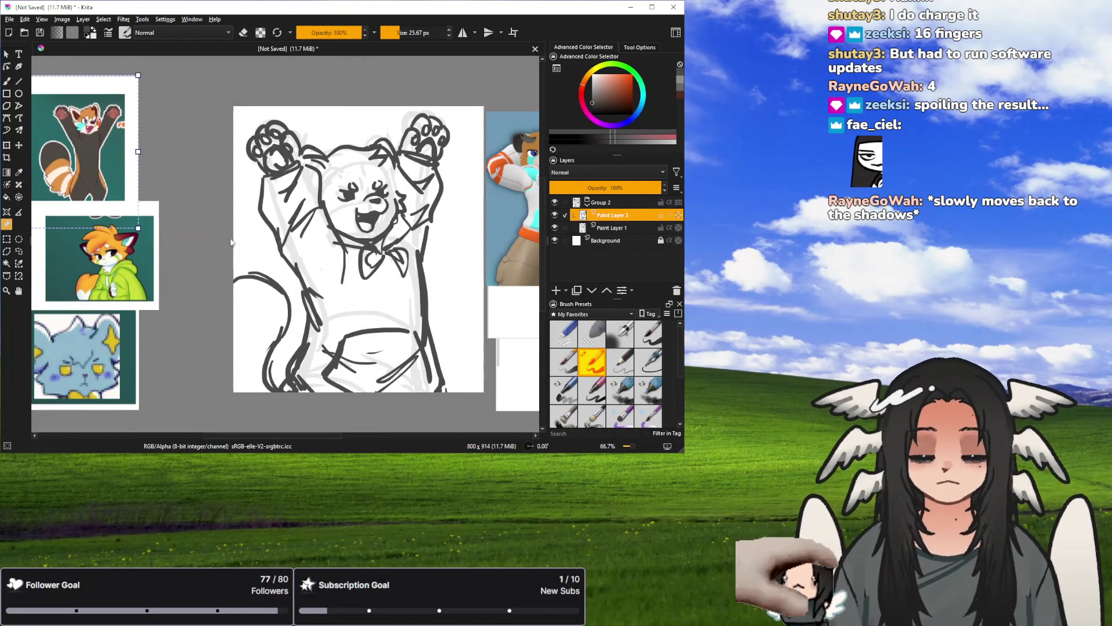
Place the document, blue-hoodie and red panda references beside the sketch, then recentre the bear sketch.
click(19, 290)
drag(319, 237, 79, 226)
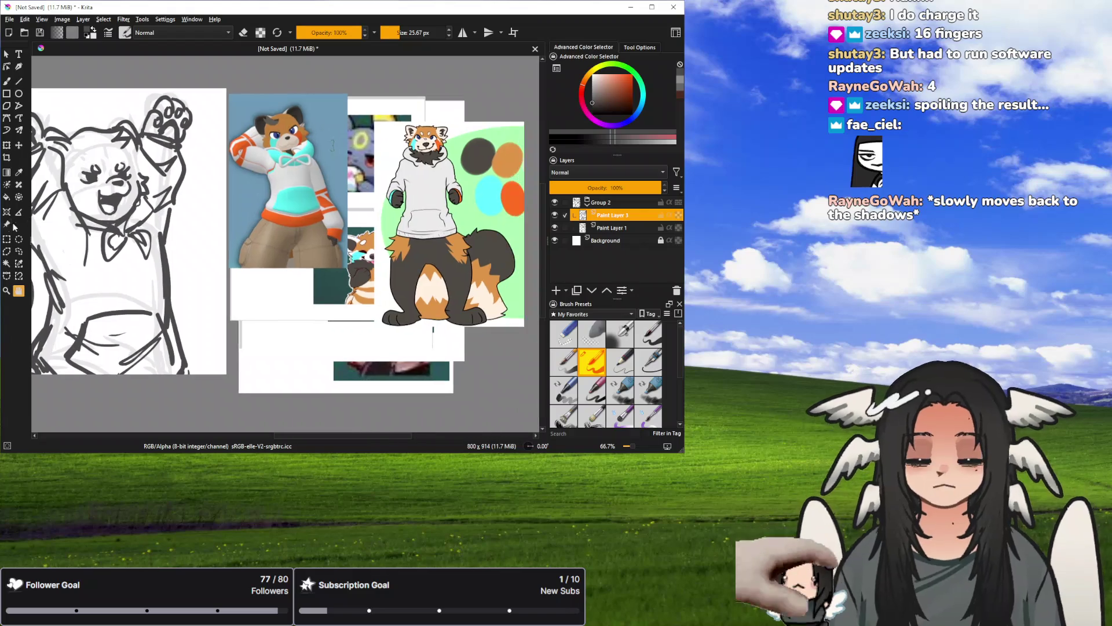
click(7, 224)
click(365, 387)
drag(365, 387, 401, 227)
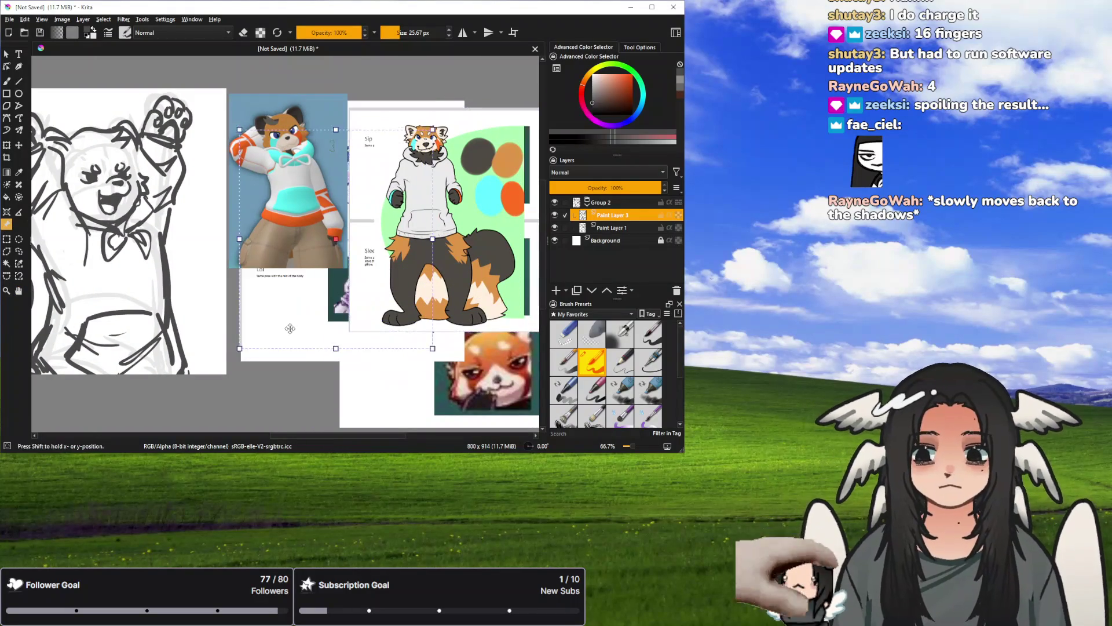
drag(300, 209, 370, 187)
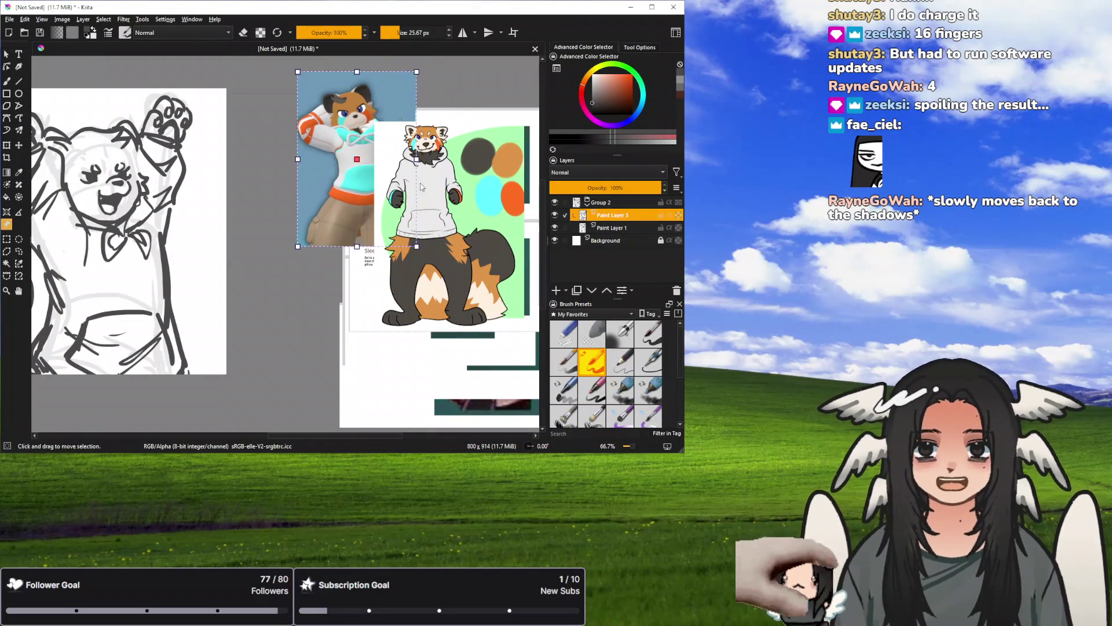
drag(454, 254, 492, 338)
click(18, 291)
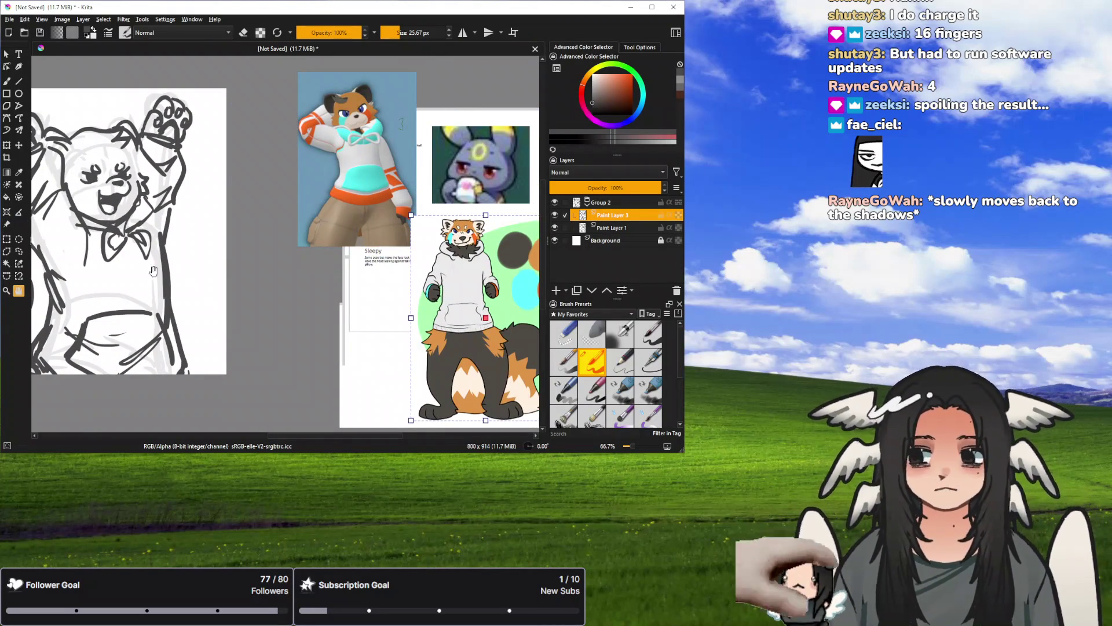
drag(104, 165, 366, 177)
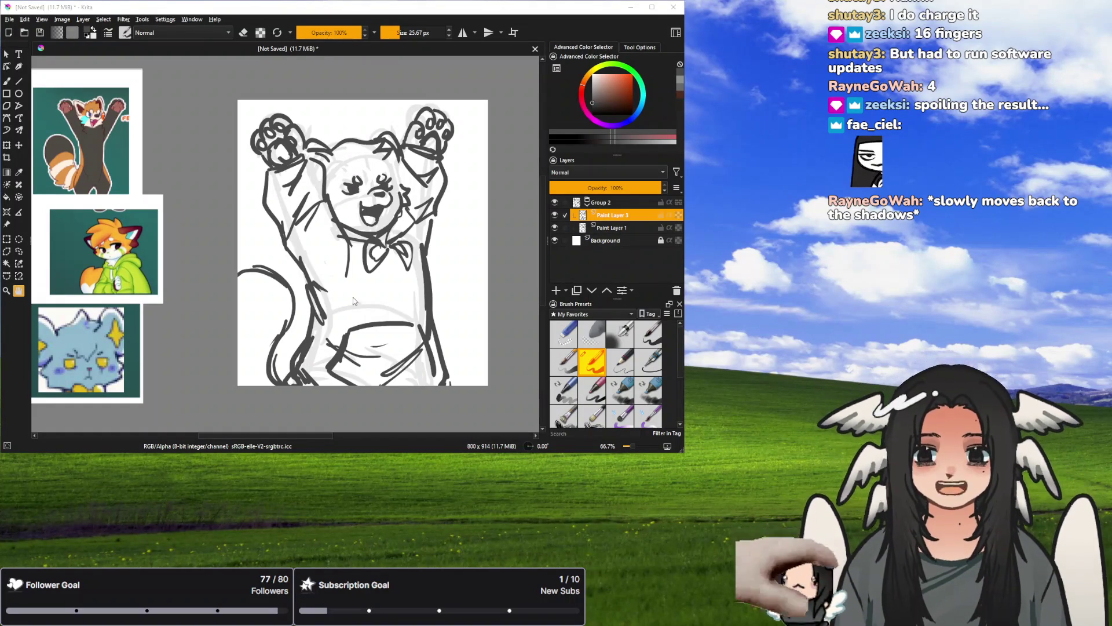
Try scaling the image to 1000 × 1143 and the canvas to 1000 × 800, undoing both.
key(ctrl+z)
key(ctrl+shift+z)
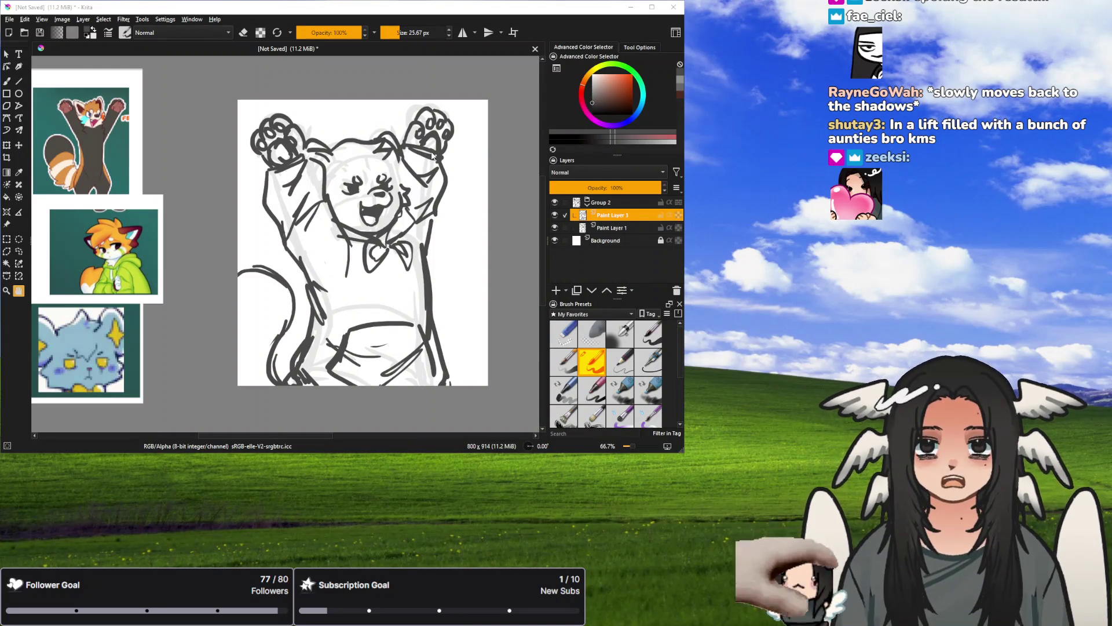
key(ctrl+z)
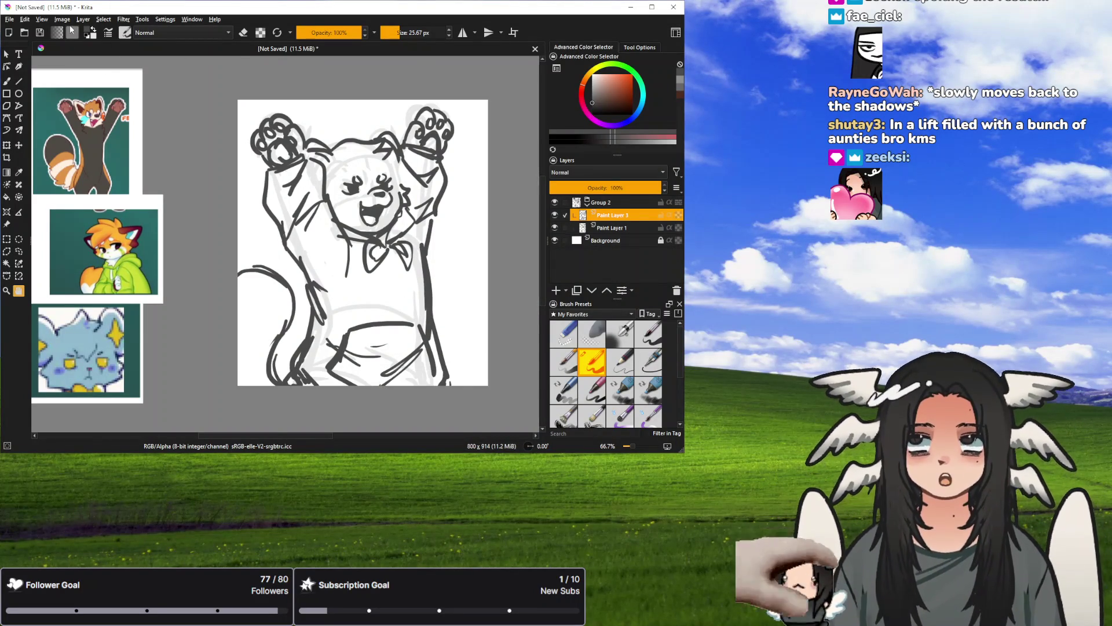
key(ctrl+shift+z)
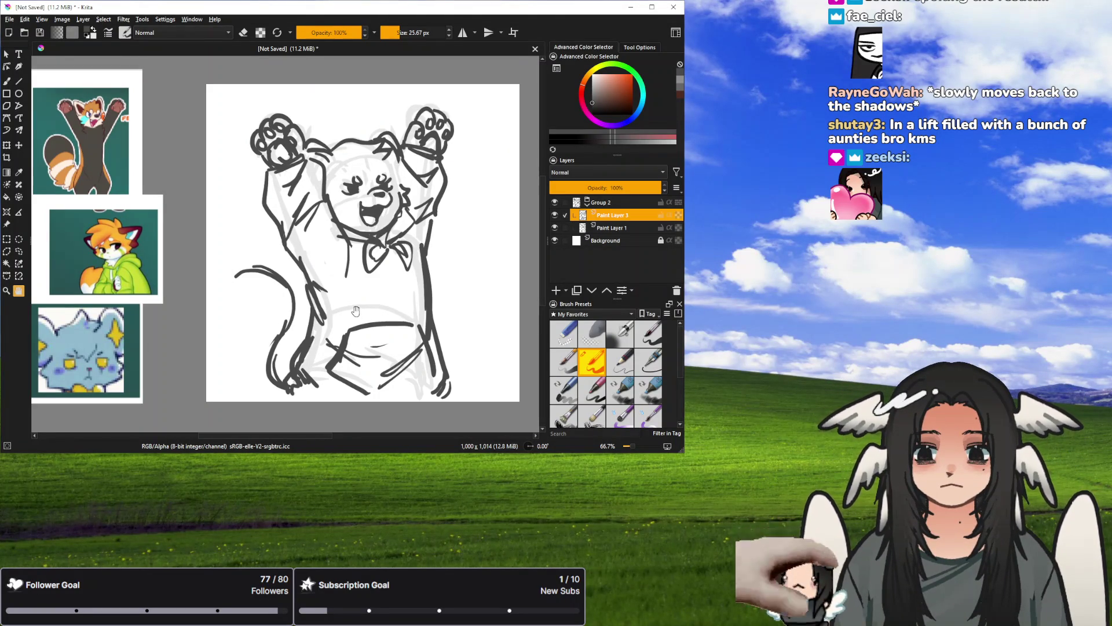
Transform Group 2 to move both sketch layers slightly right and down, then re-expand the group.
key(b)
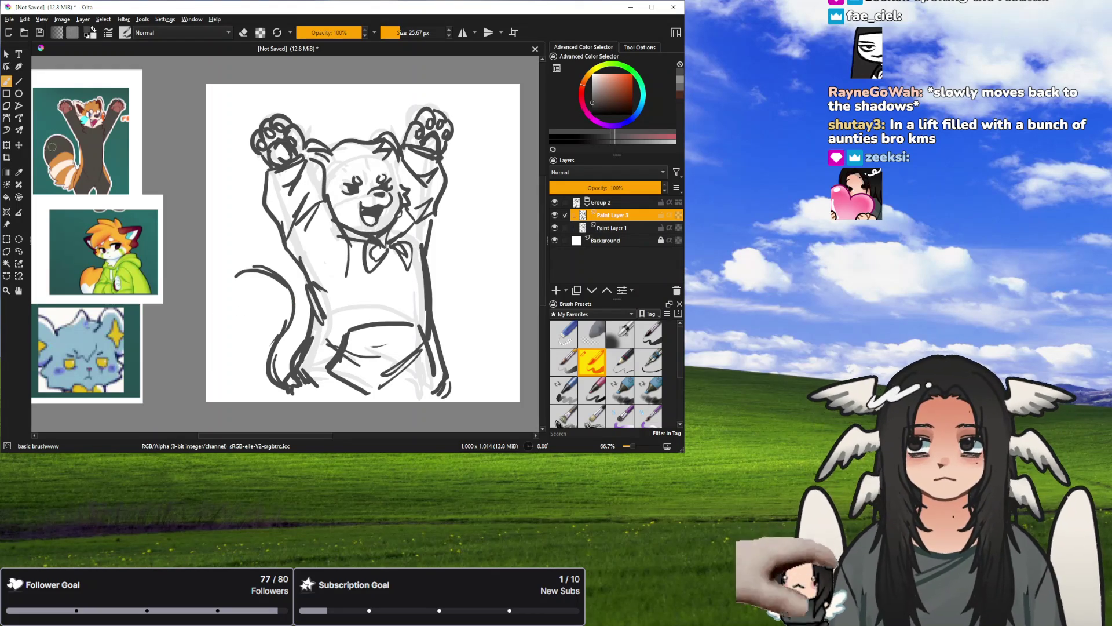
click(6, 145)
drag(408, 292, 409, 304)
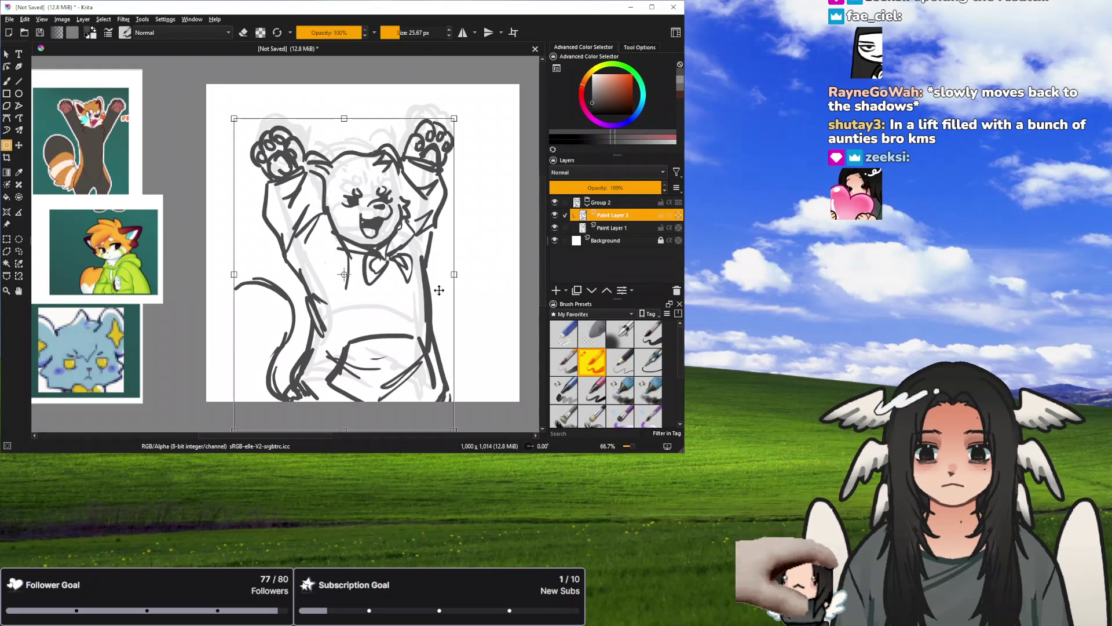
key(ctrl+z)
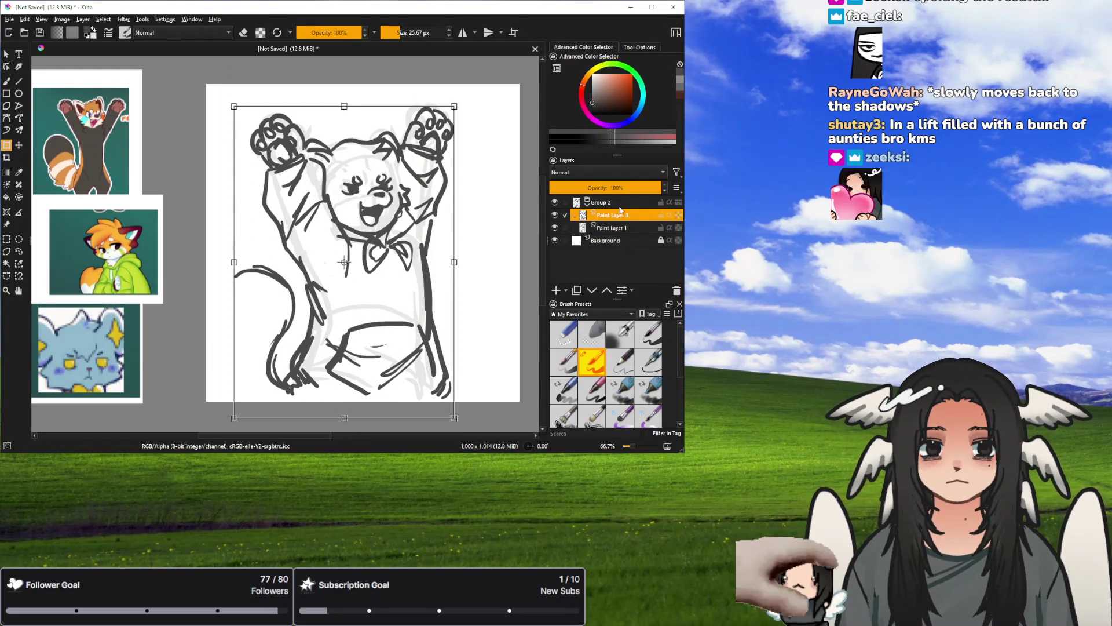
click(626, 202)
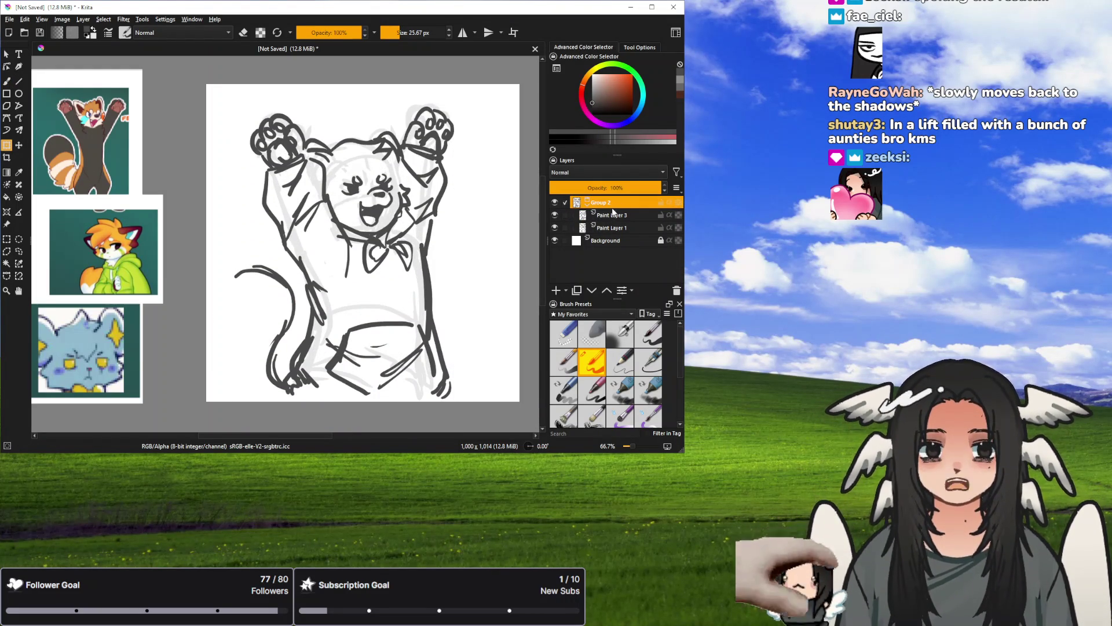
click(588, 201)
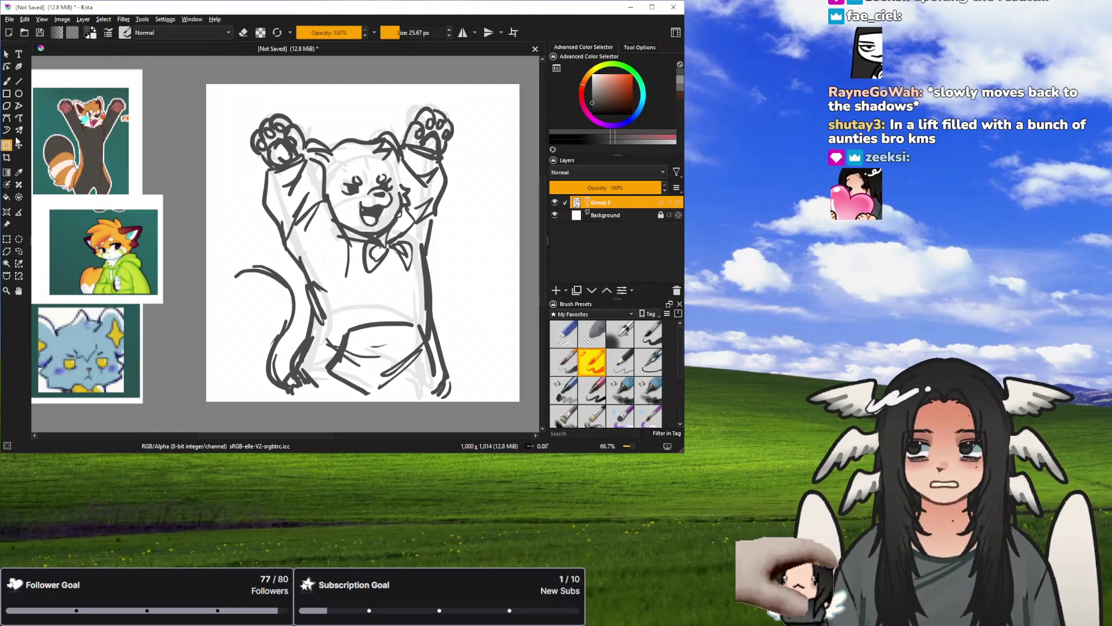
drag(374, 251, 382, 268)
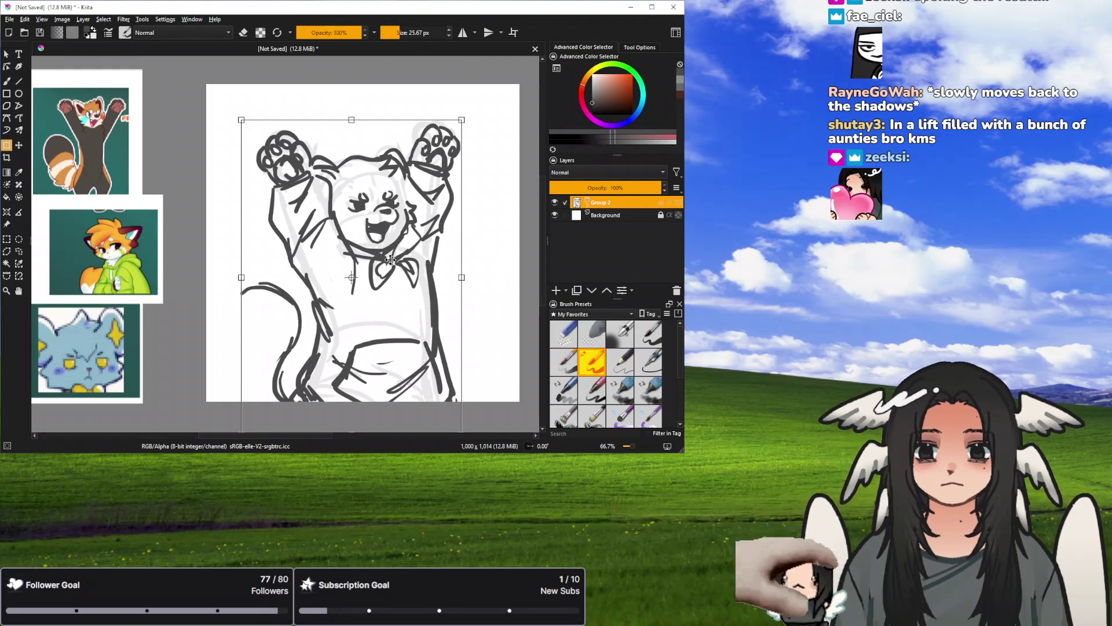
drag(266, 316, 259, 316)
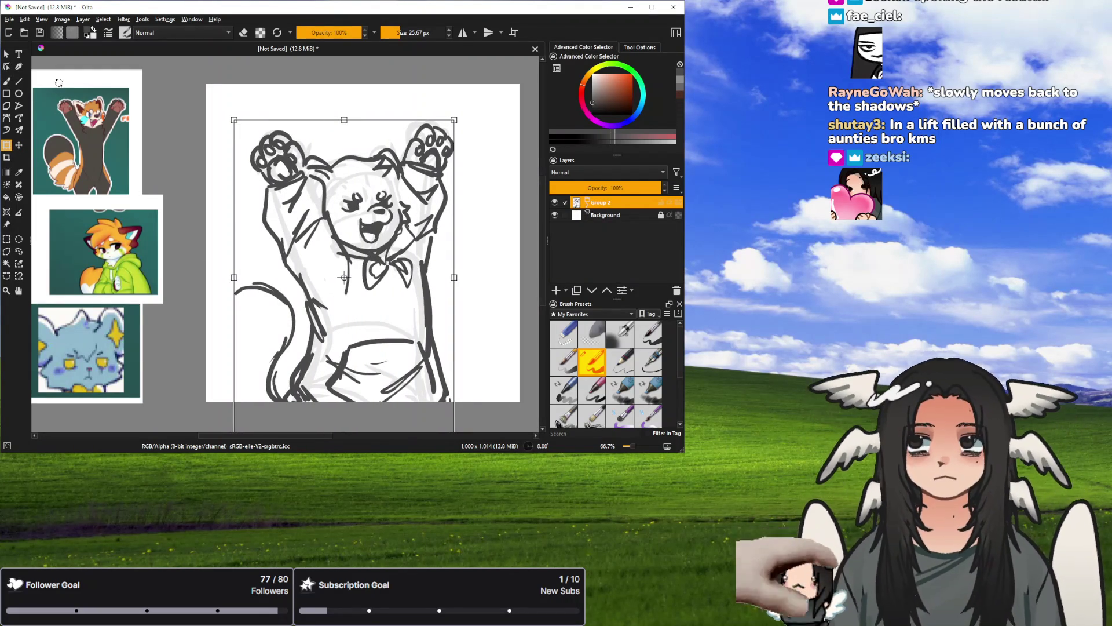
click(7, 81)
click(587, 201)
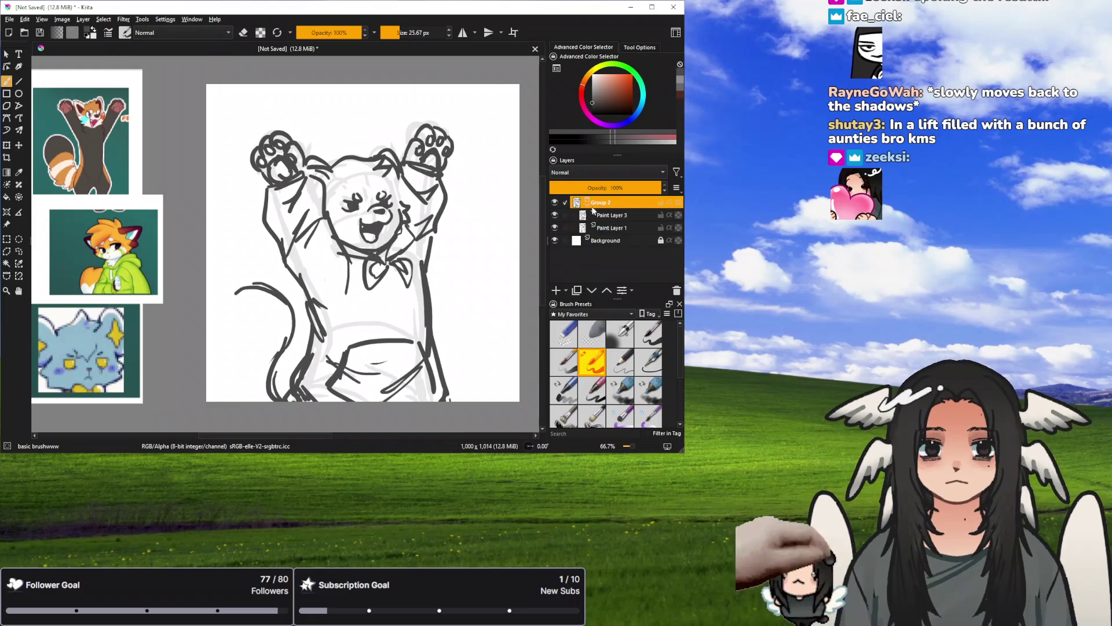
On Paint Layer 3, try several tail curves, then erase the lower inner tail line.
click(560, 219)
drag(249, 297, 223, 395)
key(ctrl+z)
key(ctrl+z)
drag(259, 290, 215, 389)
key(ctrl+z)
drag(234, 302, 216, 399)
key(ctrl+z)
key(ctrl+z)
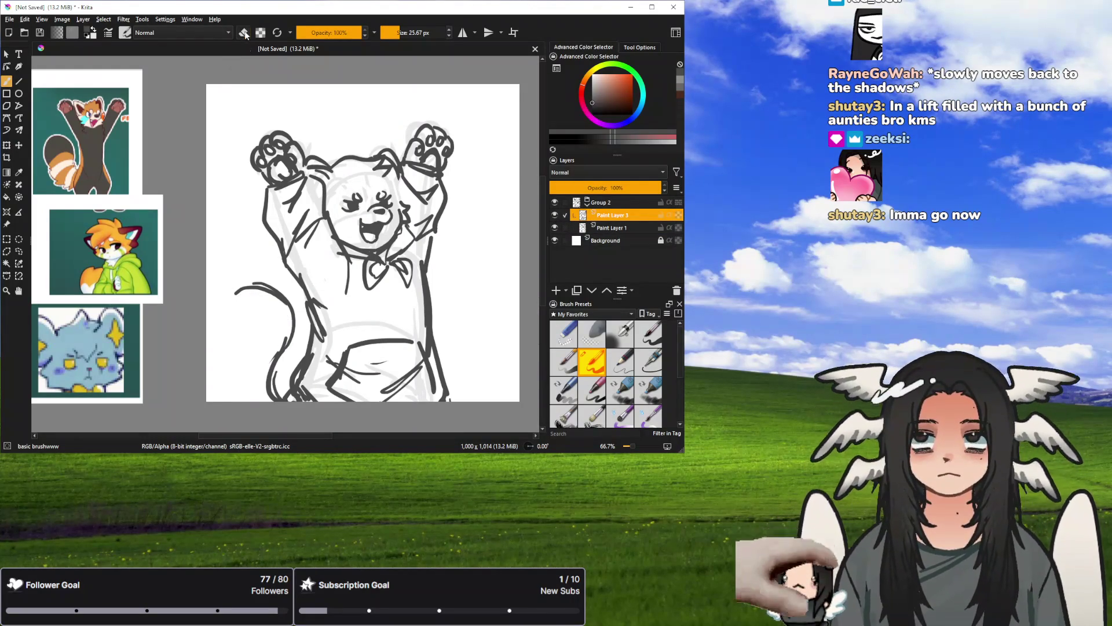
key(e)
mouse_move(277, 346)
mouse_down()
mouse_move(270, 400)
mouse_move(288, 323)
mouse_move(243, 287)
mouse_up()
key(e)
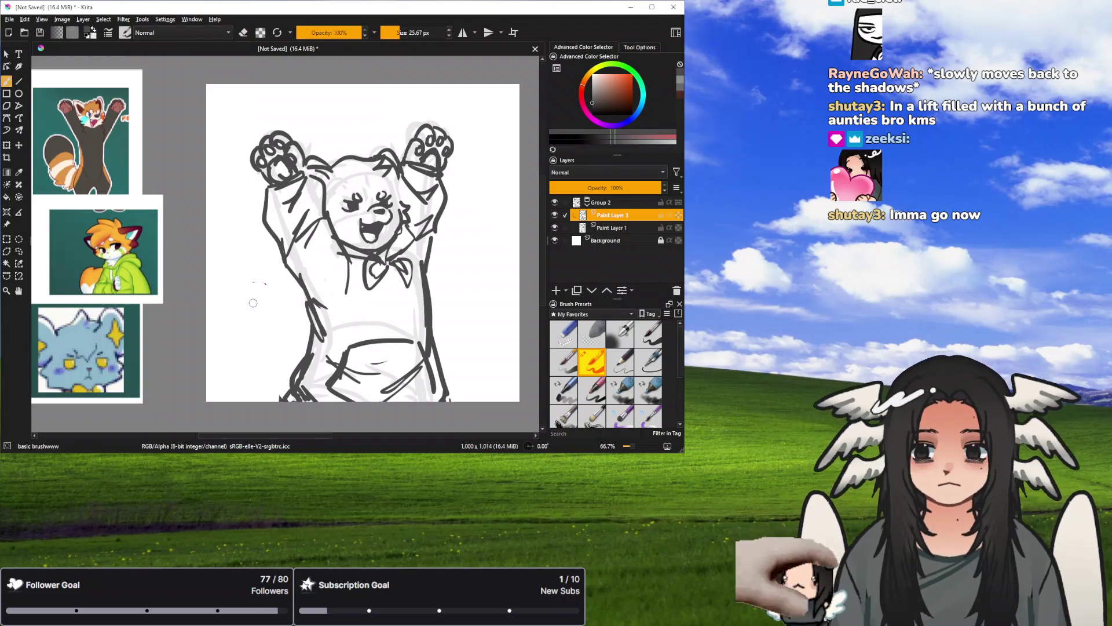
Reinforce the lower arm line and redraw the long tail curve from the hip down the left edge.
drag(228, 274, 277, 265)
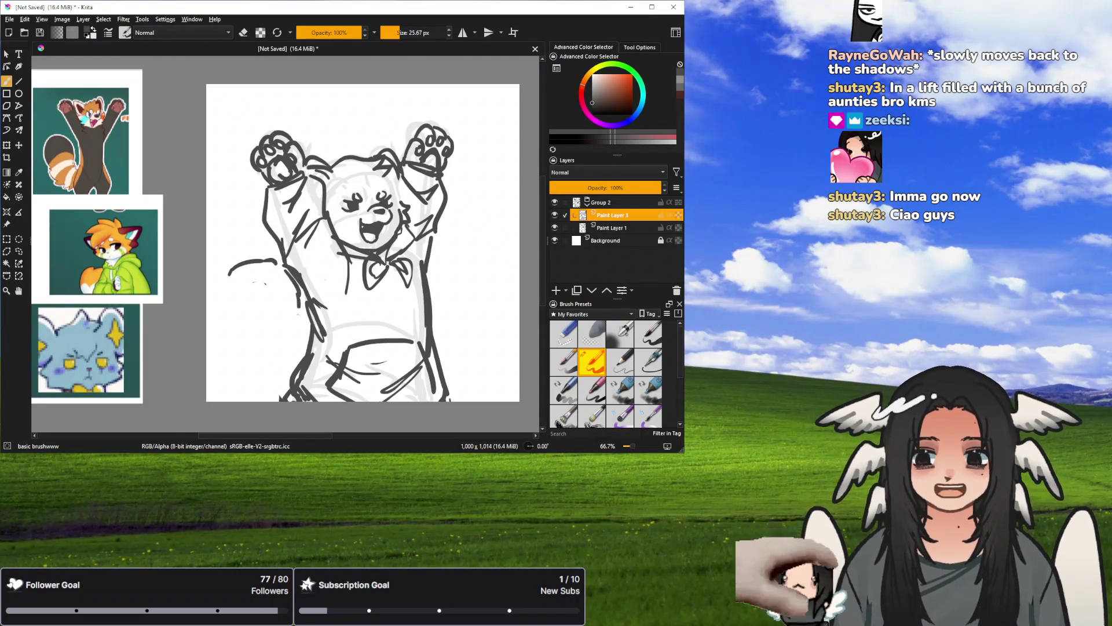
drag(301, 300, 291, 340)
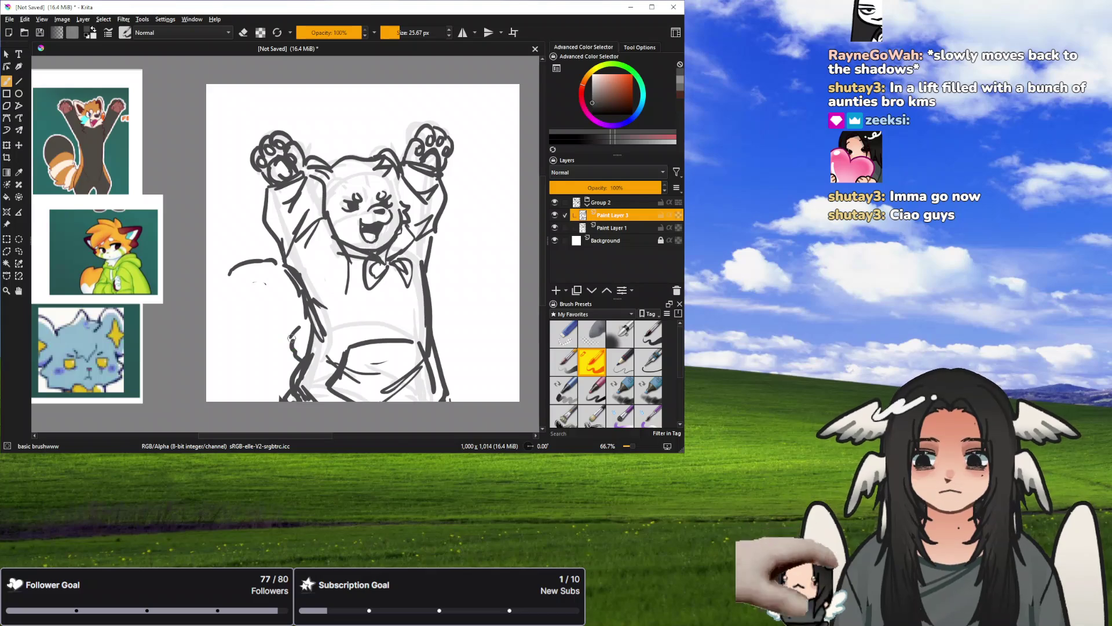
drag(230, 272, 213, 400)
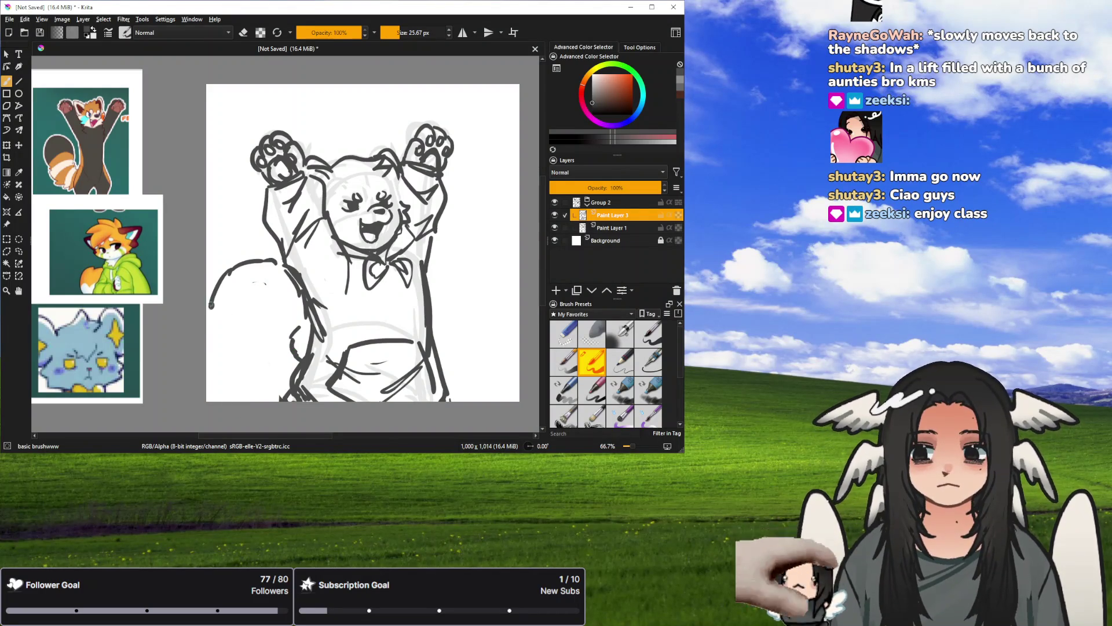
drag(232, 276, 230, 402)
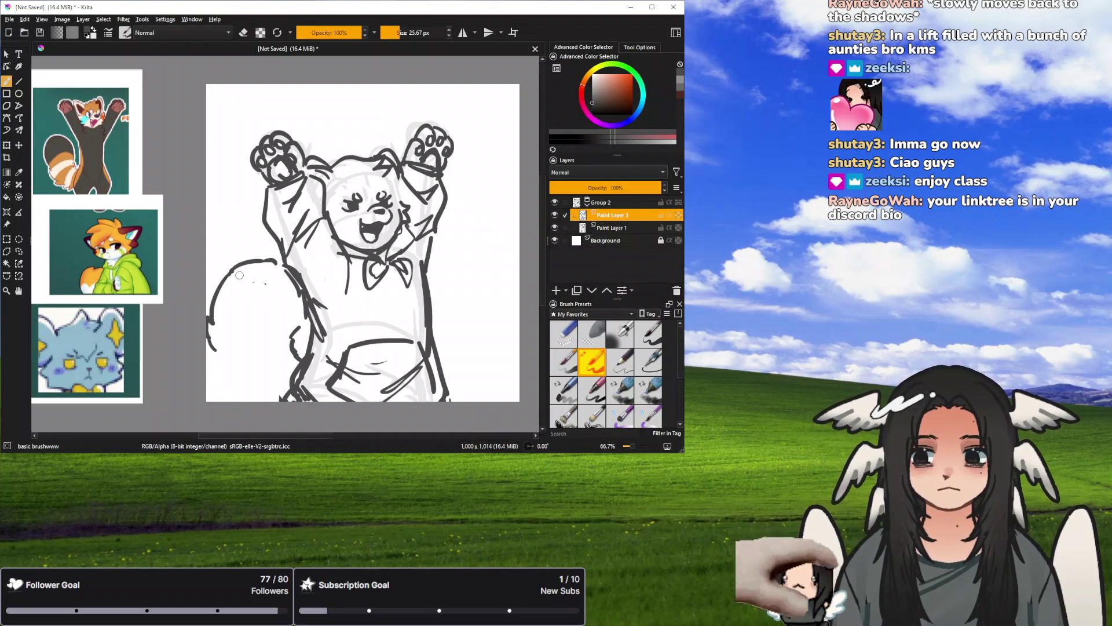
key(ctrl+z)
drag(232, 270, 210, 391)
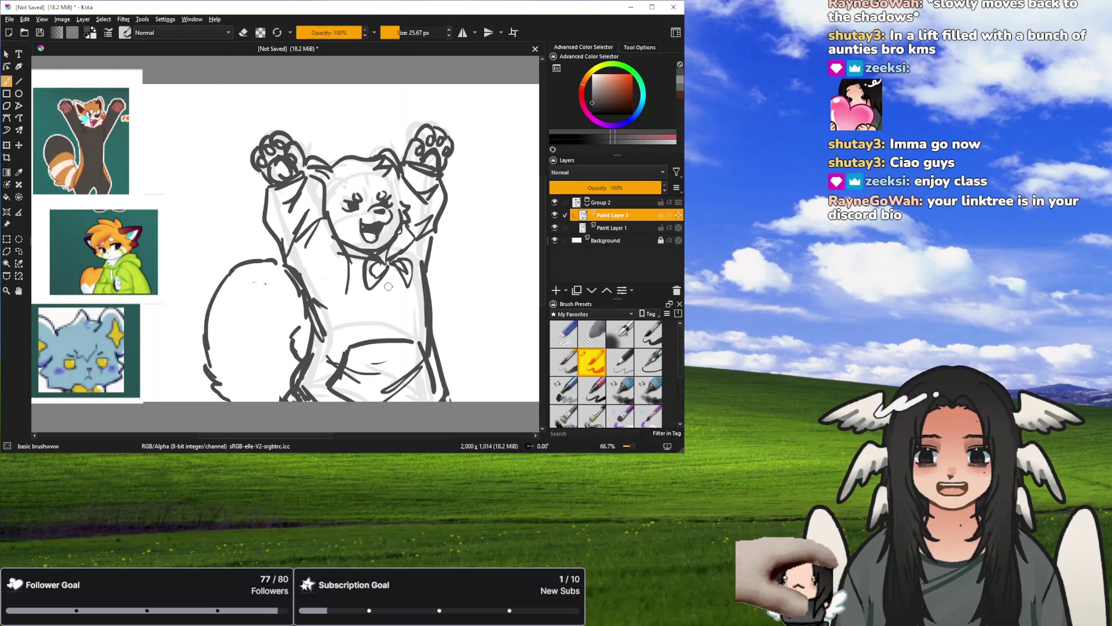
Erase the left tail outline, the curved stroke near the leg and stray marks beside the body.
key(e)
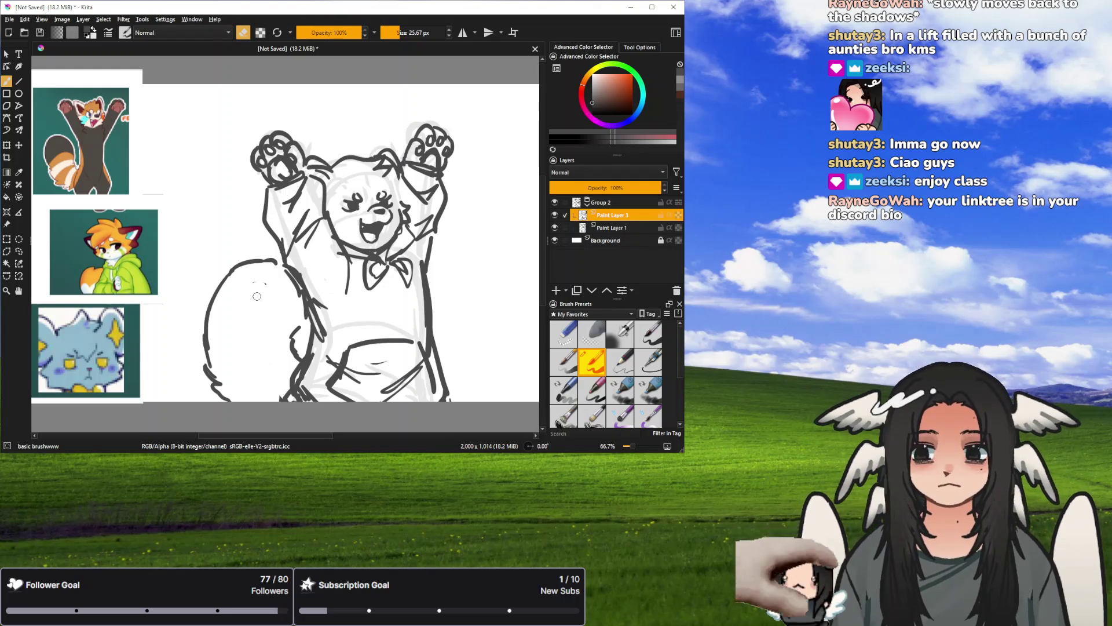
drag(223, 337, 197, 353)
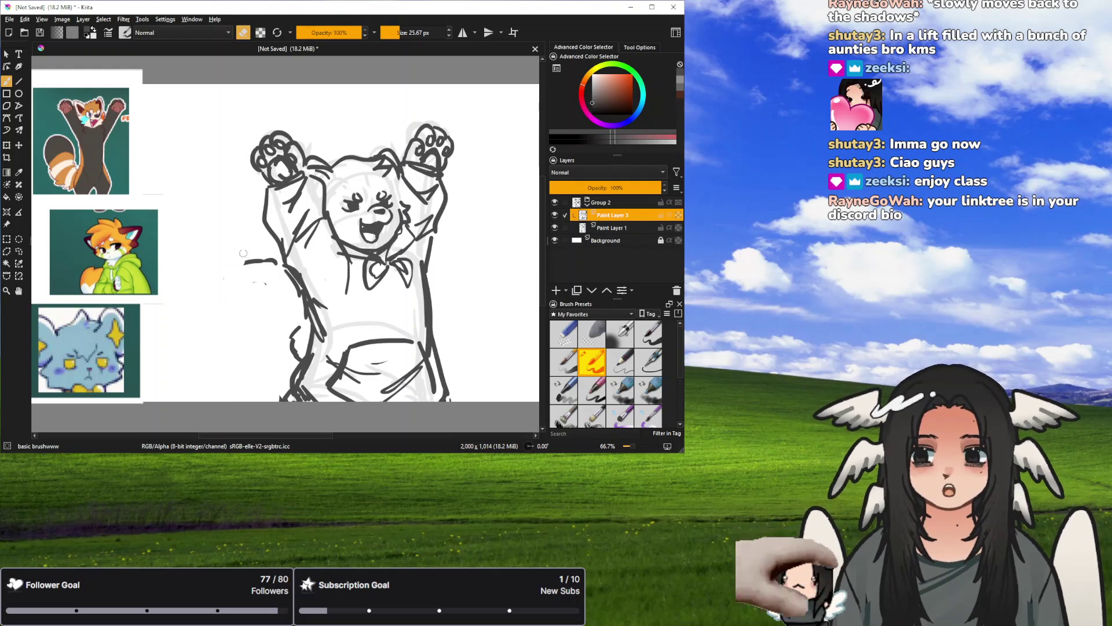
mouse_move(297, 319)
mouse_down()
mouse_move(289, 350)
mouse_move(298, 335)
mouse_up()
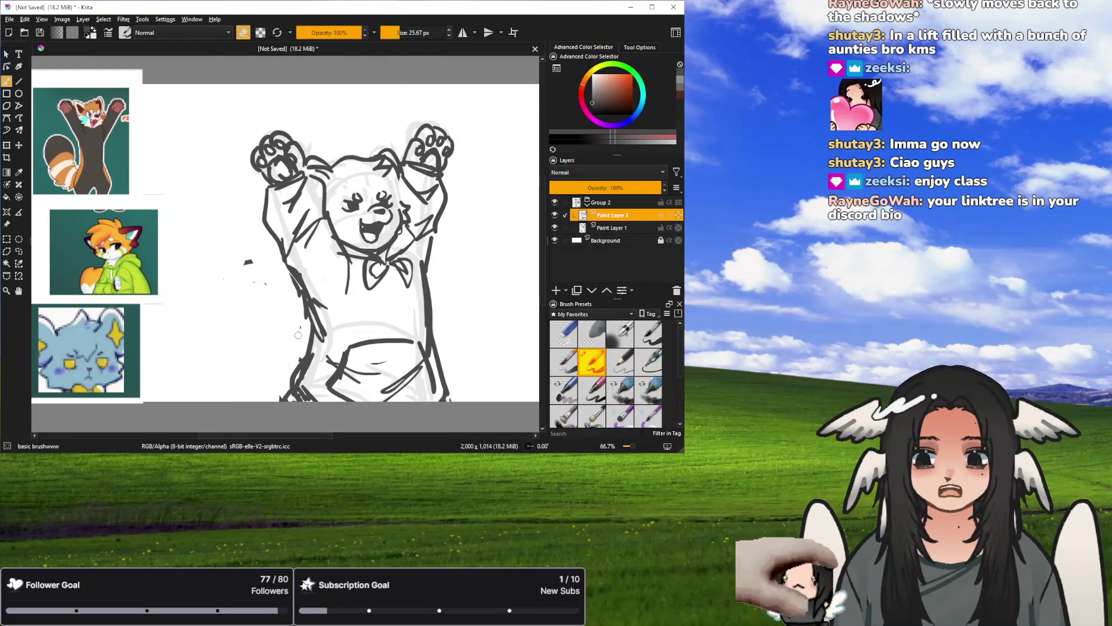
drag(255, 281, 246, 262)
key(e)
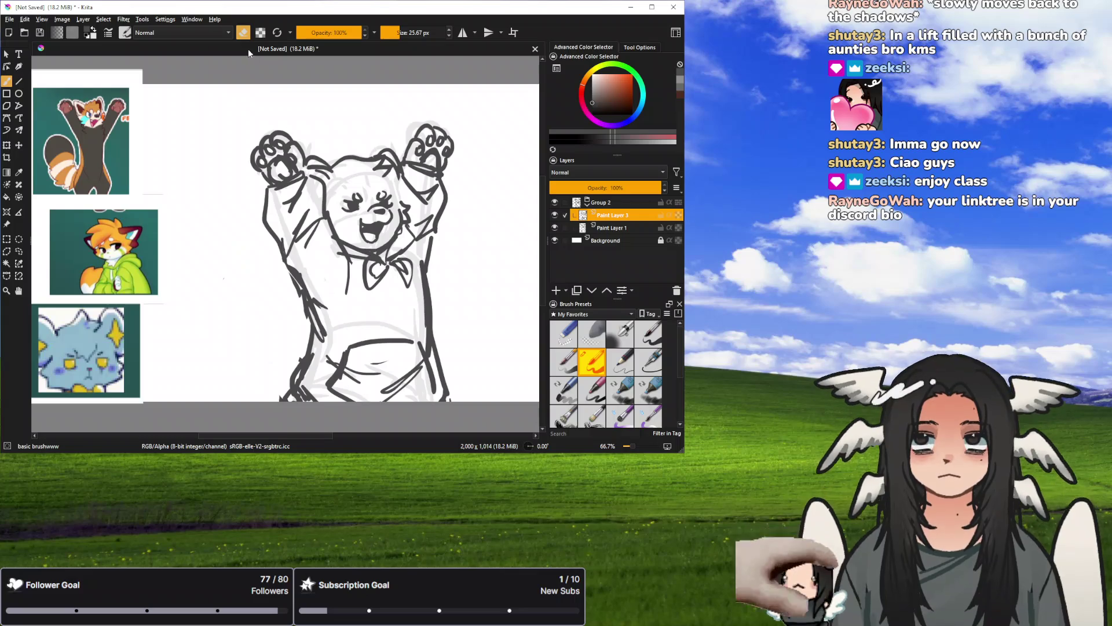
Try new tail and arm curves left of the body, undoing each unsatisfying stroke.
mouse_move(187, 298)
mouse_down()
mouse_move(174, 400)
mouse_move(162, 400)
mouse_up()
key(ctrl+z)
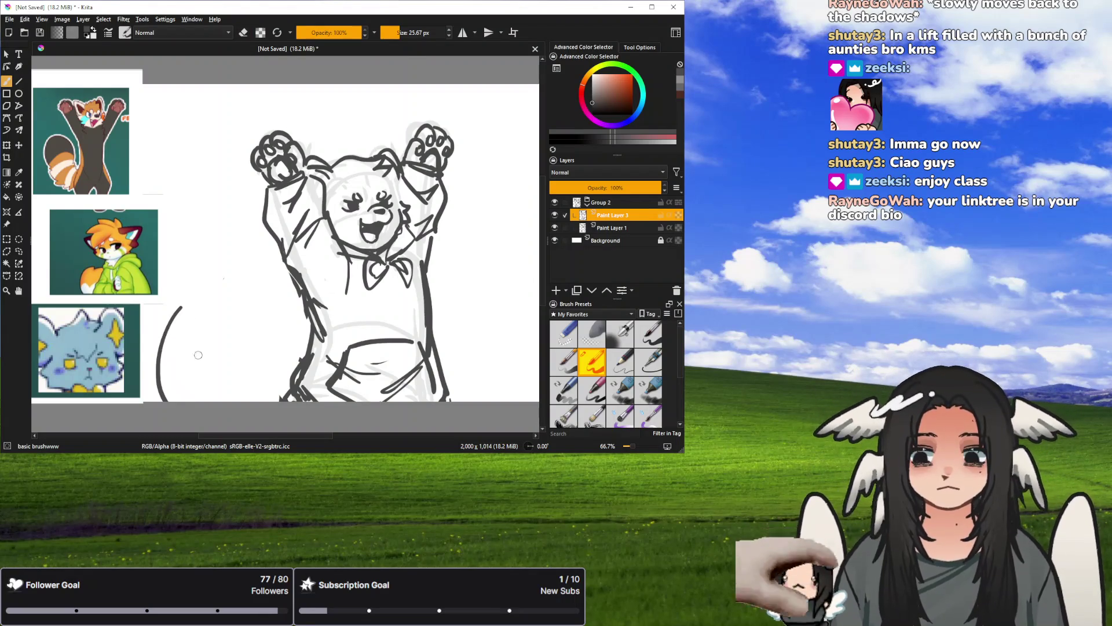
key(ctrl+z)
mouse_move(194, 305)
mouse_down()
mouse_move(177, 400)
mouse_move(249, 341)
mouse_up()
key(ctrl+z)
key(ctrl+z)
mouse_move(238, 400)
mouse_down()
mouse_move(254, 341)
mouse_move(287, 311)
mouse_move(291, 328)
mouse_up()
key(ctrl+z)
key(ctrl+z)
mouse_move(224, 248)
mouse_down()
mouse_move(266, 246)
mouse_move(287, 311)
mouse_up()
key(ctrl+z)
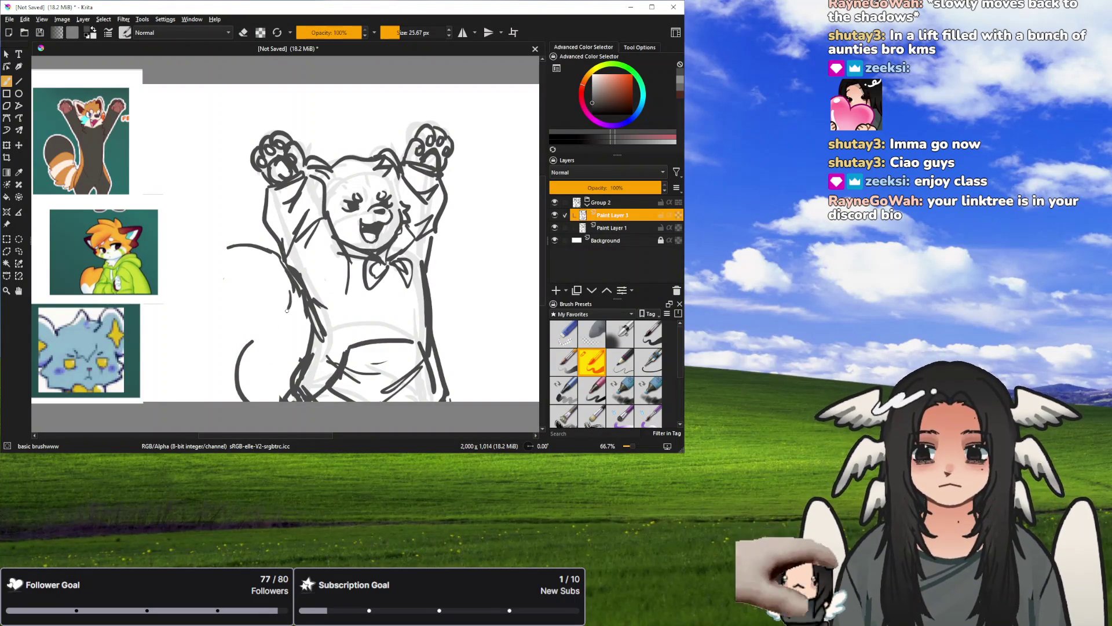
Test wider tail curves and body-side lines, undoing them to leave a short fresh curl.
key(ctrl+z)
key(ctrl+z)
key(ctrl+z)
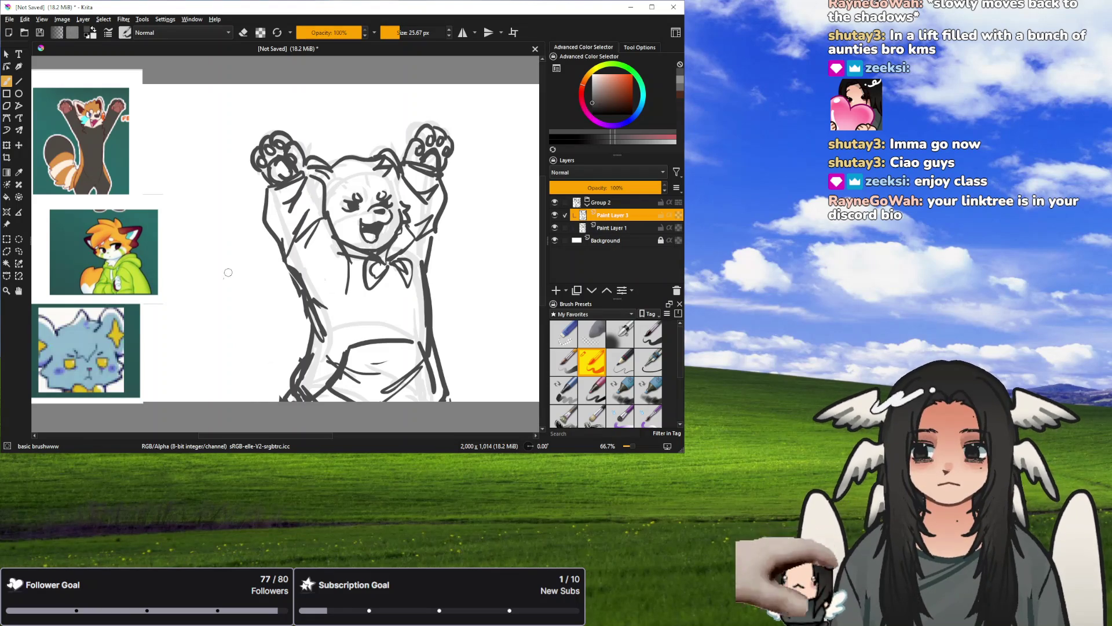
drag(195, 265, 165, 374)
mouse_move(191, 324)
mouse_down()
mouse_move(203, 400)
mouse_move(233, 299)
mouse_up()
key(ctrl+z)
key(ctrl+z)
key(ctrl+z)
drag(256, 399, 259, 299)
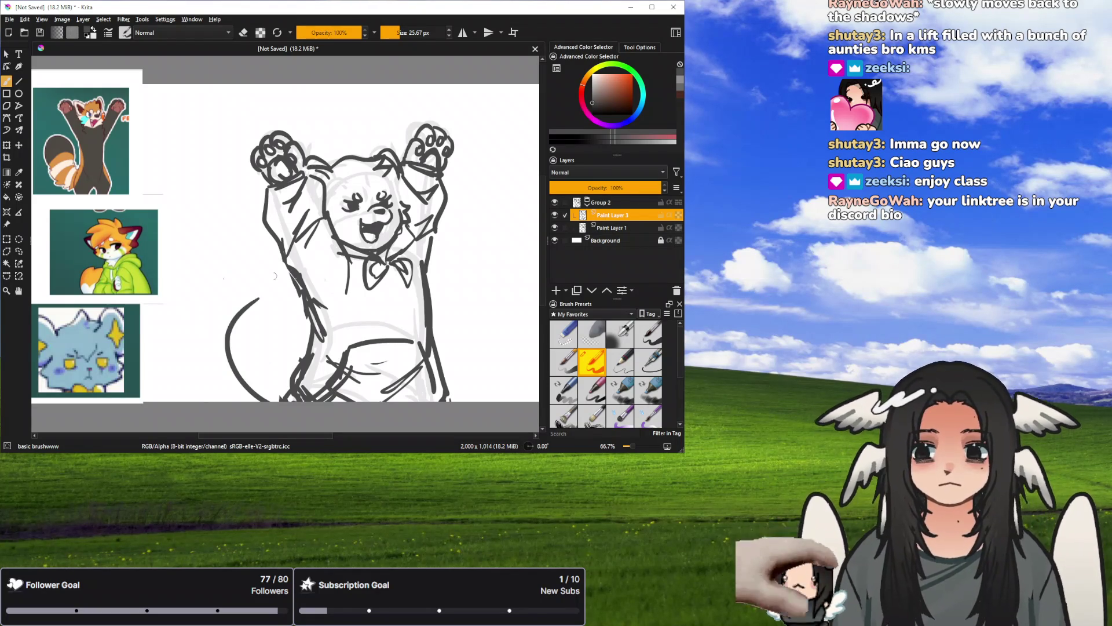
key(ctrl+z)
key(ctrl+z)
mouse_move(243, 402)
mouse_down()
mouse_move(273, 318)
mouse_move(251, 324)
mouse_move(255, 402)
mouse_up()
key(ctrl+z)
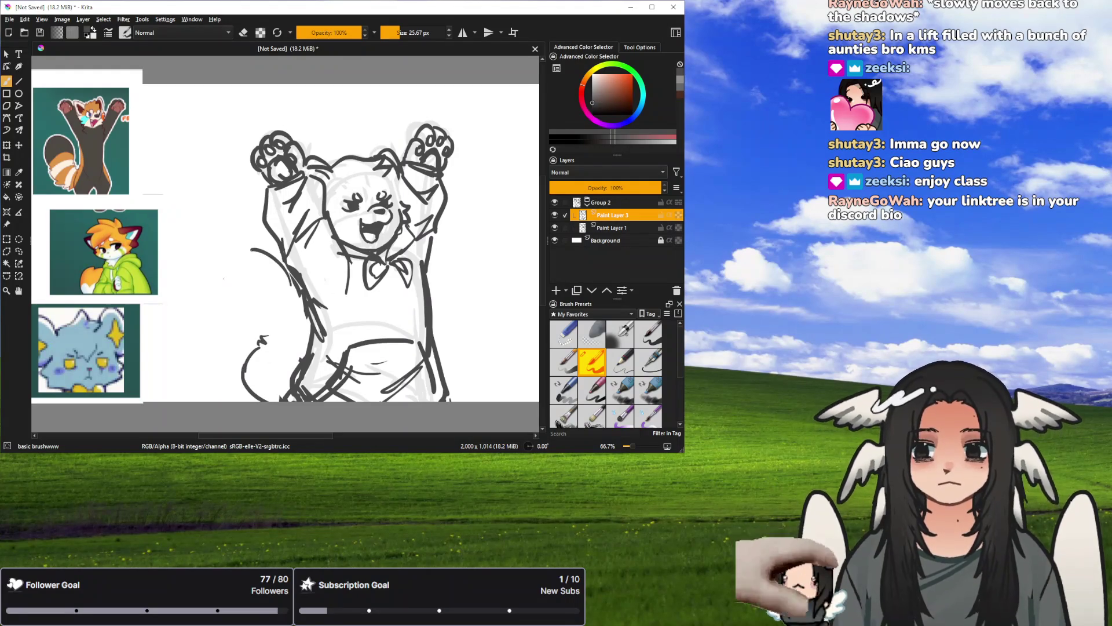
drag(279, 264, 271, 323)
mouse_move(243, 247)
mouse_down()
mouse_move(281, 268)
mouse_move(268, 252)
mouse_move(209, 242)
mouse_move(167, 285)
mouse_up()
key(ctrl+z)
key(ctrl+z)
drag(164, 335, 168, 400)
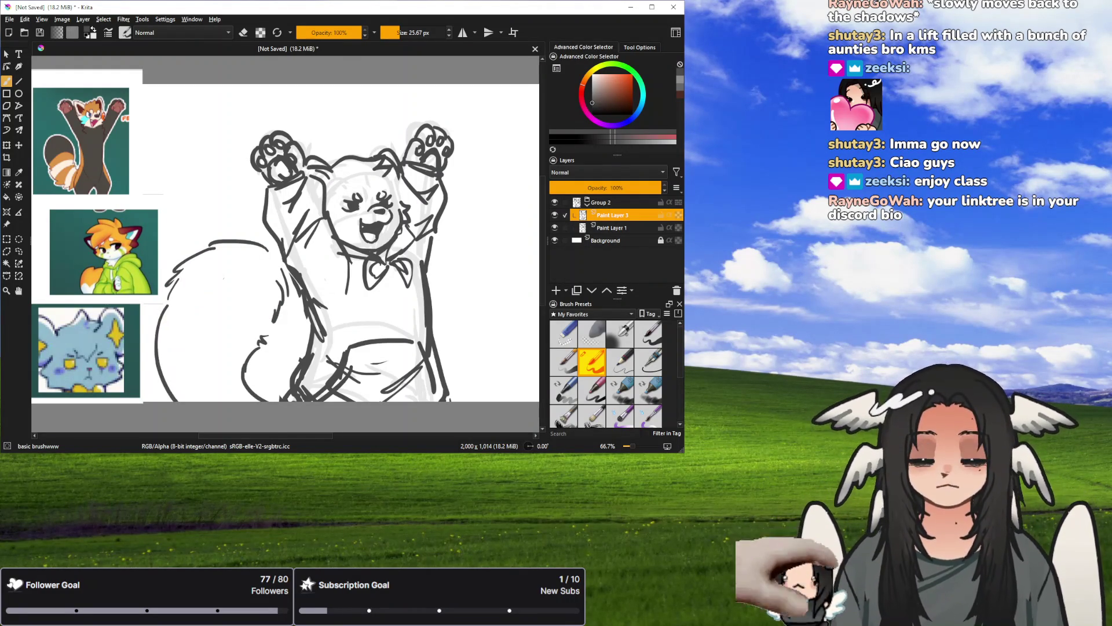
key(ctrl+z)
key(ctrl+z)
key(ctrl+z)
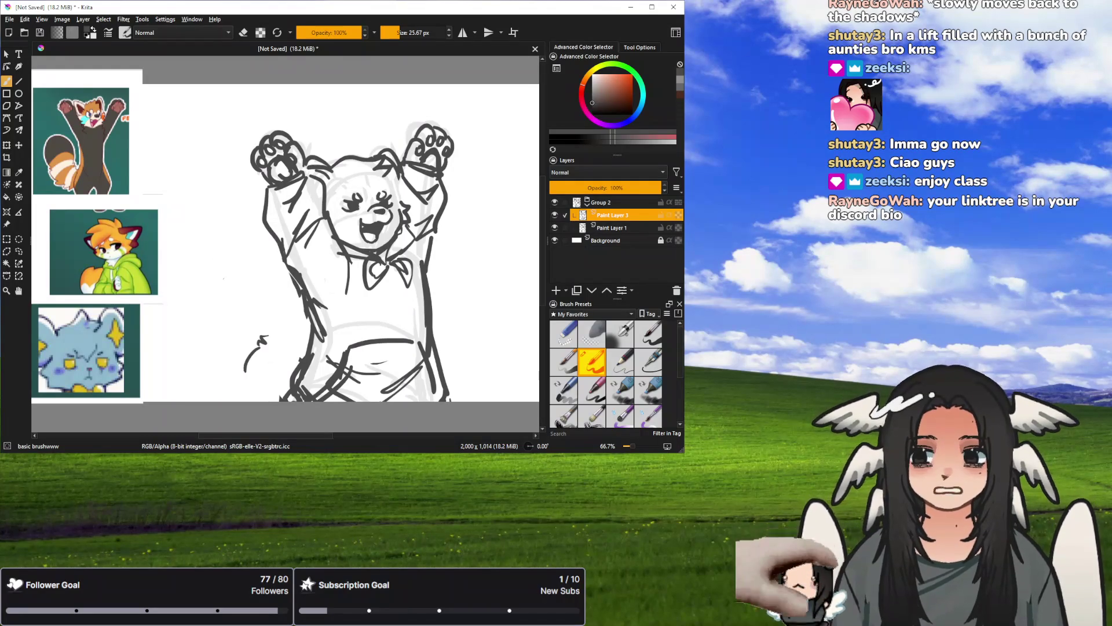
Try upper and upper-right tail curves left of the body, undoing the unsatisfying ones.
drag(193, 255, 264, 257)
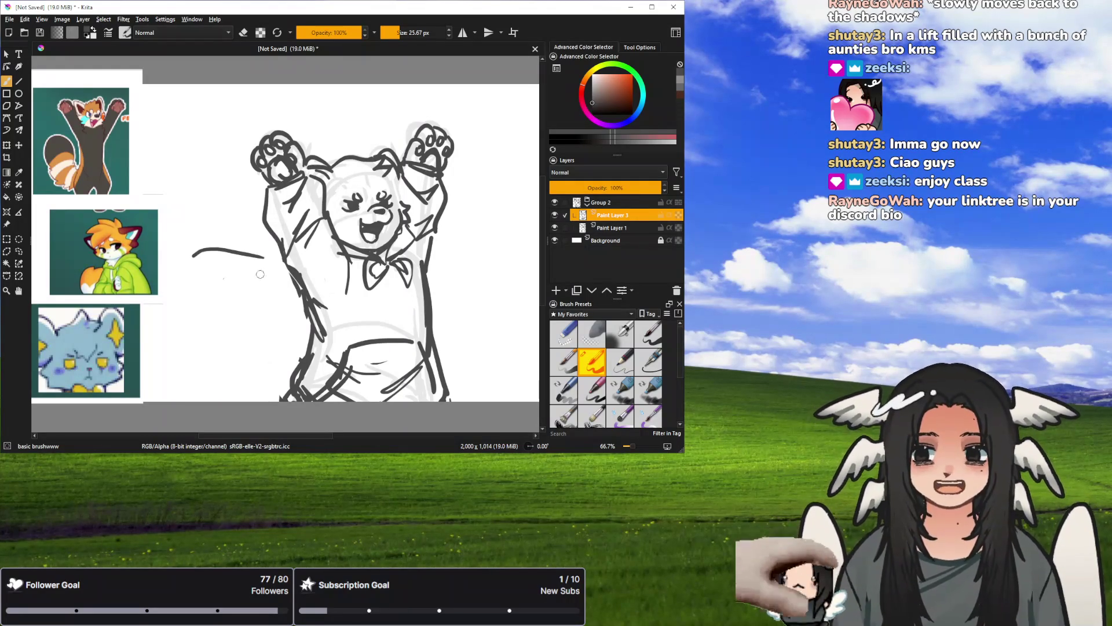
key(ctrl+z)
mouse_move(180, 258)
mouse_down()
mouse_move(164, 290)
mouse_move(197, 356)
mouse_move(247, 267)
mouse_up()
key(ctrl+z)
drag(181, 258, 203, 245)
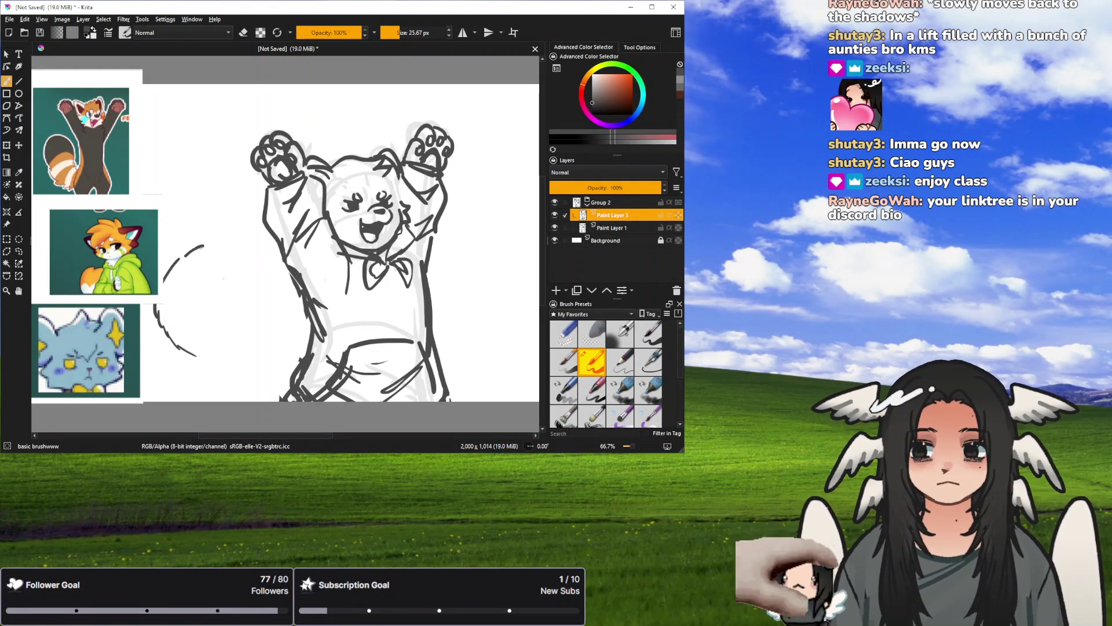
drag(258, 274, 287, 336)
key(ctrl+z)
key(ctrl+z)
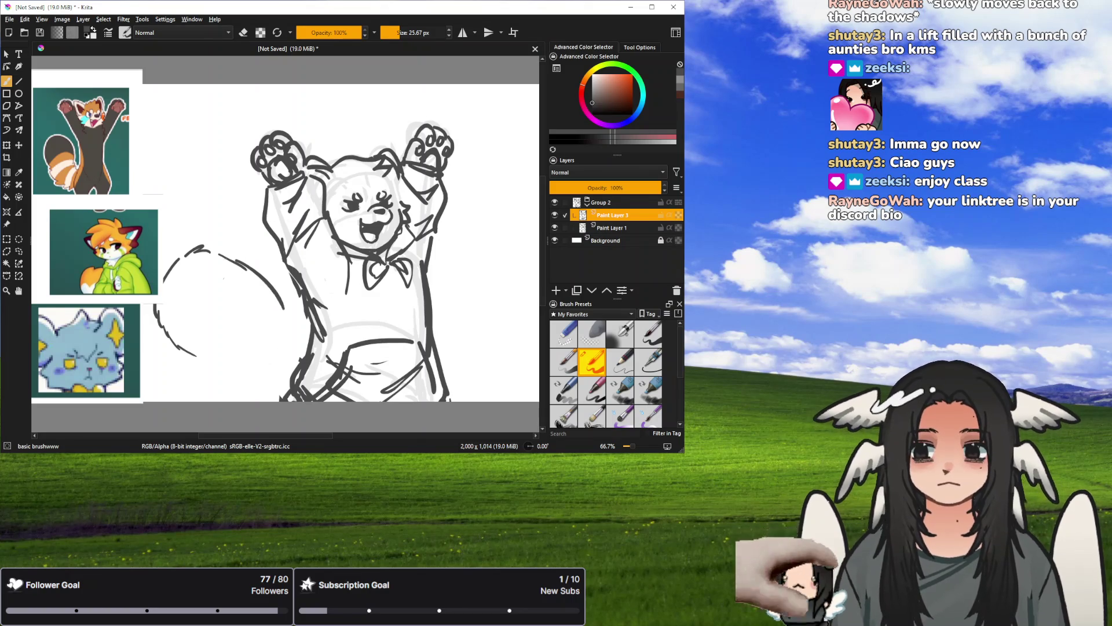
key(ctrl+z)
mouse_move(216, 247)
mouse_down()
mouse_move(270, 290)
mouse_move(284, 332)
mouse_up()
key(ctrl+z)
key(ctrl+z)
mouse_move(222, 250)
mouse_down()
mouse_move(280, 308)
mouse_move(237, 253)
mouse_move(286, 350)
mouse_move(183, 362)
mouse_move(229, 382)
mouse_up()
key(ctrl+z)
key(ctrl+z)
key(ctrl+z)
Draw the tail's top arc and redraw its large rounded left arc down the body's side.
key(ctrl+z)
key(ctrl+z)
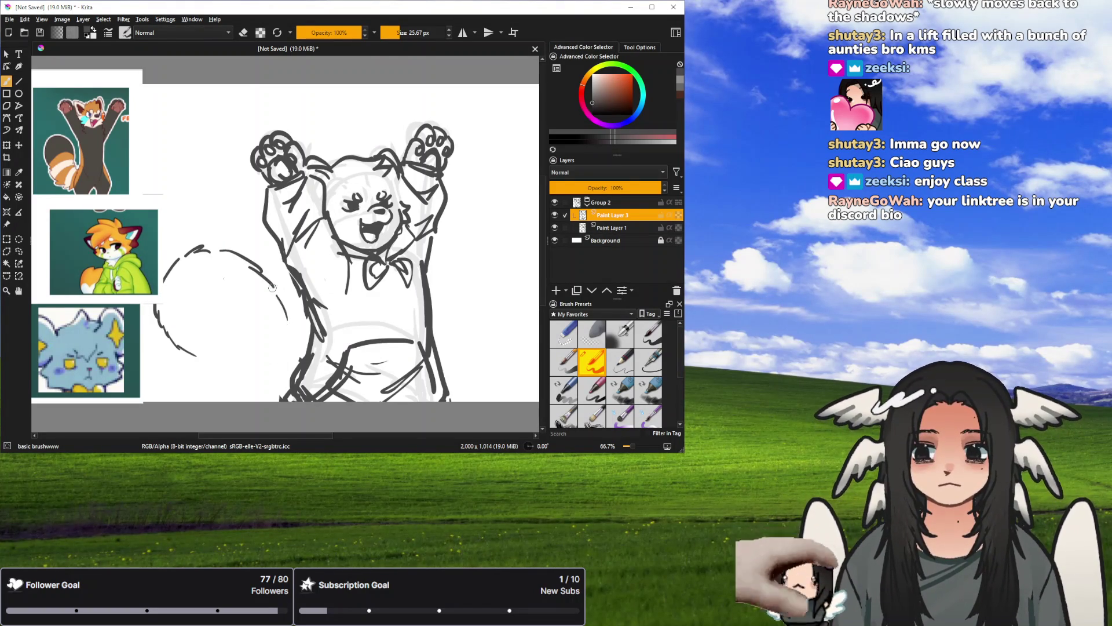
key(ctrl+z)
key(ctrl+z)
mouse_move(293, 309)
mouse_down()
mouse_move(200, 400)
mouse_move(255, 298)
mouse_move(255, 391)
mouse_move(313, 336)
mouse_move(206, 335)
mouse_up()
key(ctrl+z)
key(ctrl+z)
key(ctrl+z)
key(ctrl+z)
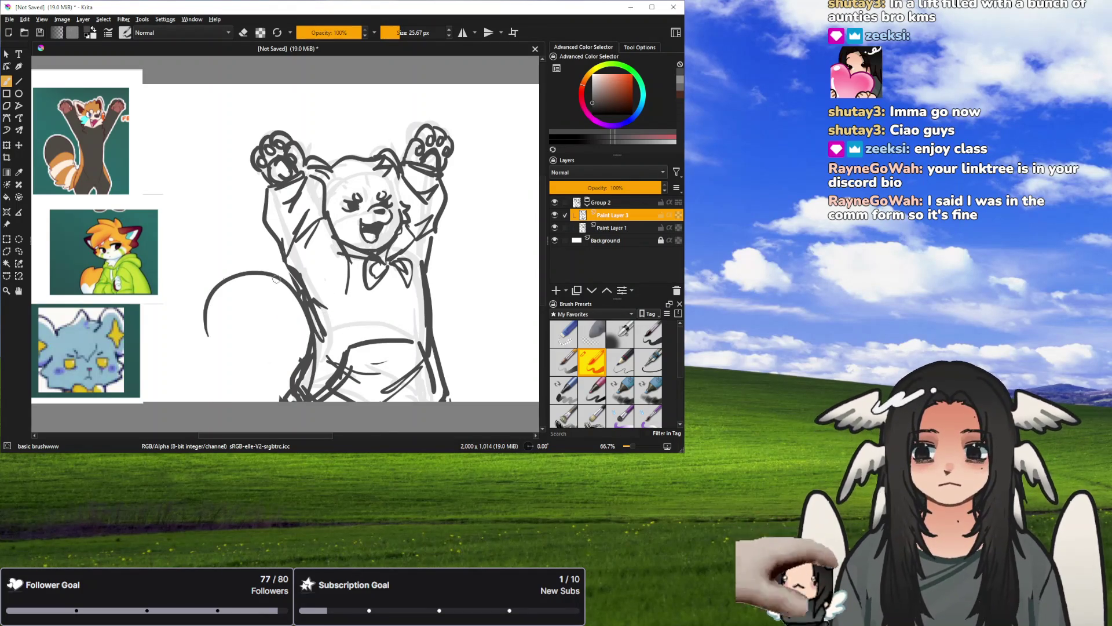
key(ctrl+z)
mouse_move(293, 277)
mouse_down()
mouse_move(194, 297)
mouse_move(212, 345)
mouse_up()
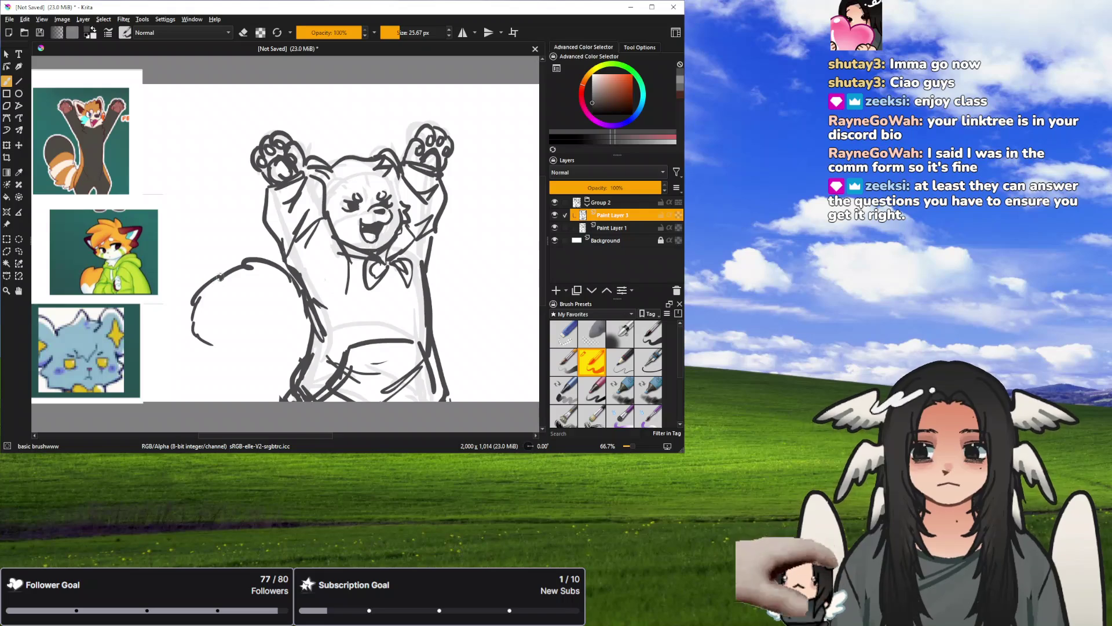
mouse_move(220, 277)
mouse_down()
mouse_move(226, 359)
mouse_move(251, 394)
mouse_move(284, 399)
mouse_up()
key(ctrl+z)
key(ctrl+z)
key(ctrl+z)
key(ctrl+z)
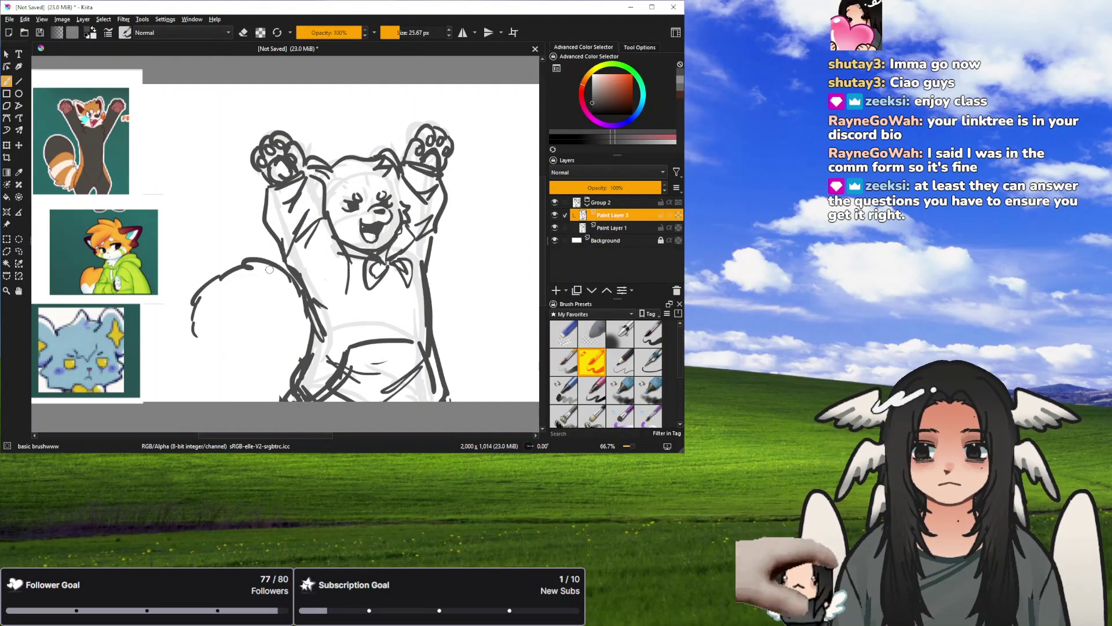
key(ctrl+z)
key(ctrl+z)
key(ctrl+z)
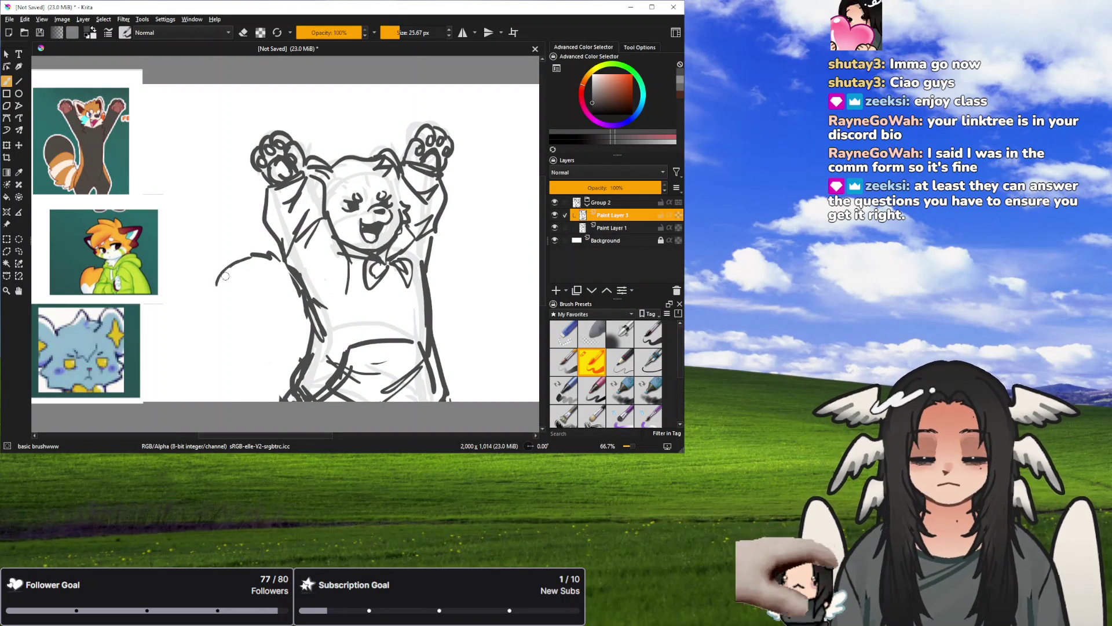
mouse_move(218, 283)
mouse_down()
mouse_move(197, 307)
mouse_move(199, 330)
mouse_up()
key(ctrl+z)
key(ctrl+z)
key(ctrl+z)
key(ctrl+z)
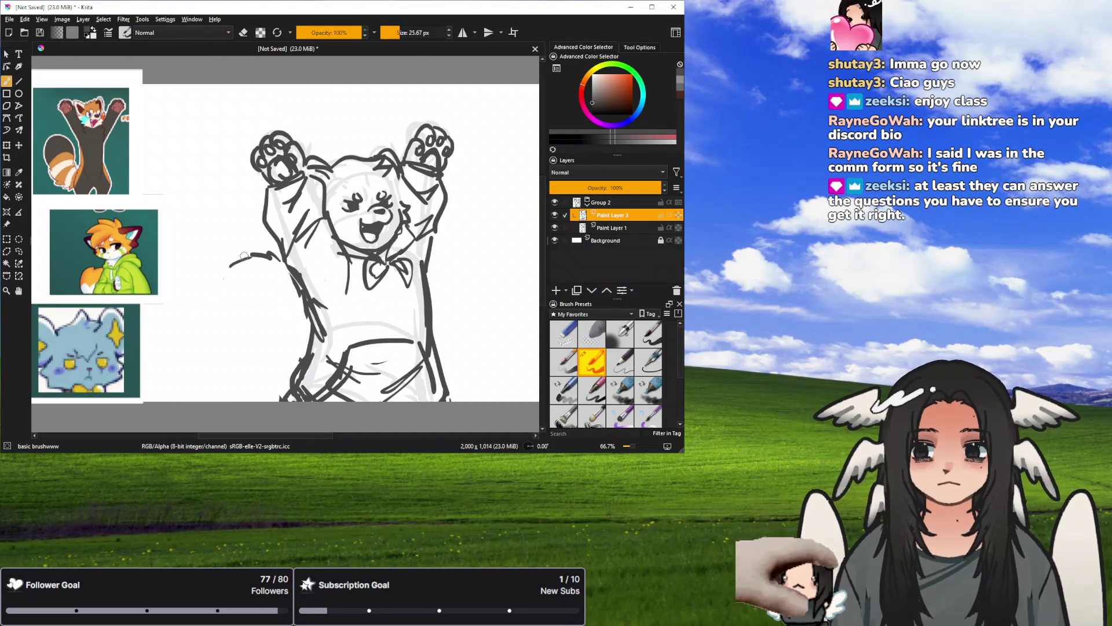
key(ctrl+z)
mouse_move(235, 259)
mouse_down()
mouse_move(203, 310)
mouse_move(241, 387)
mouse_up()
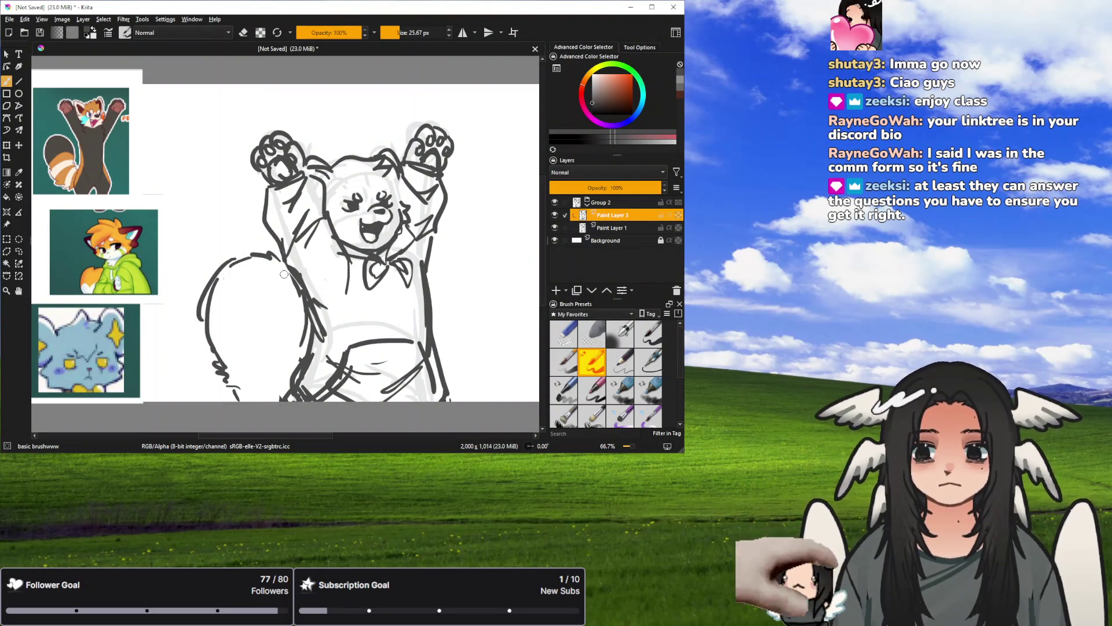
Undo the stray arm strokes and redraw the tail's top curve and left outline.
mouse_move(296, 305)
mouse_down()
mouse_move(292, 348)
mouse_move(310, 354)
mouse_move(293, 354)
mouse_up()
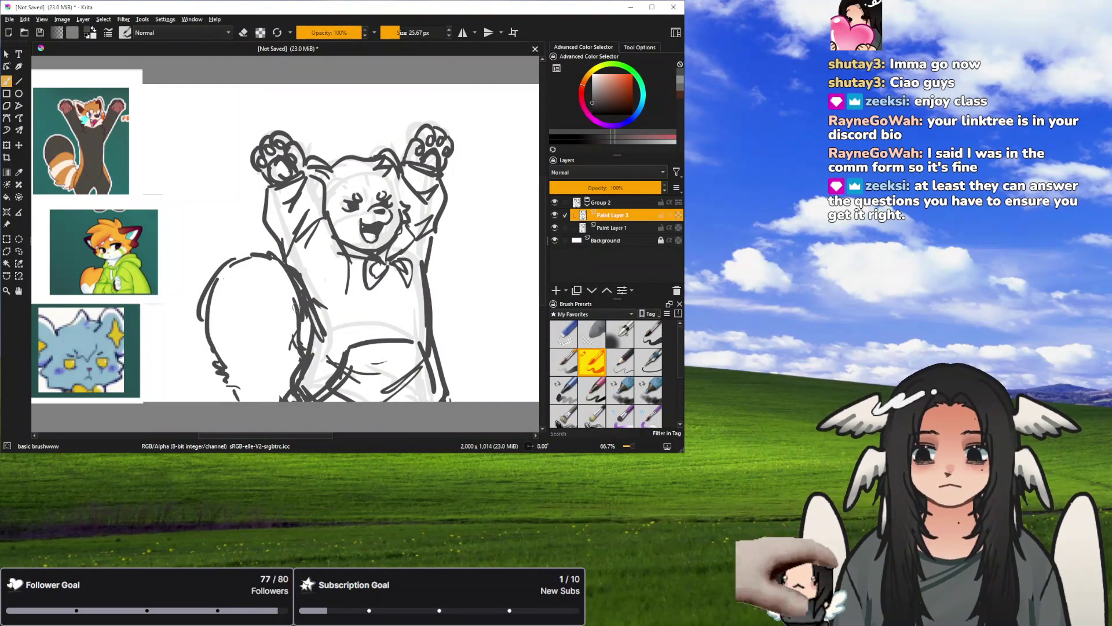
key(ctrl+z)
key(ctrl+z)
key(ctrl+z)
key(ctrl+z)
key(ctrl+z)
key(ctrl+z)
key(ctrl+z)
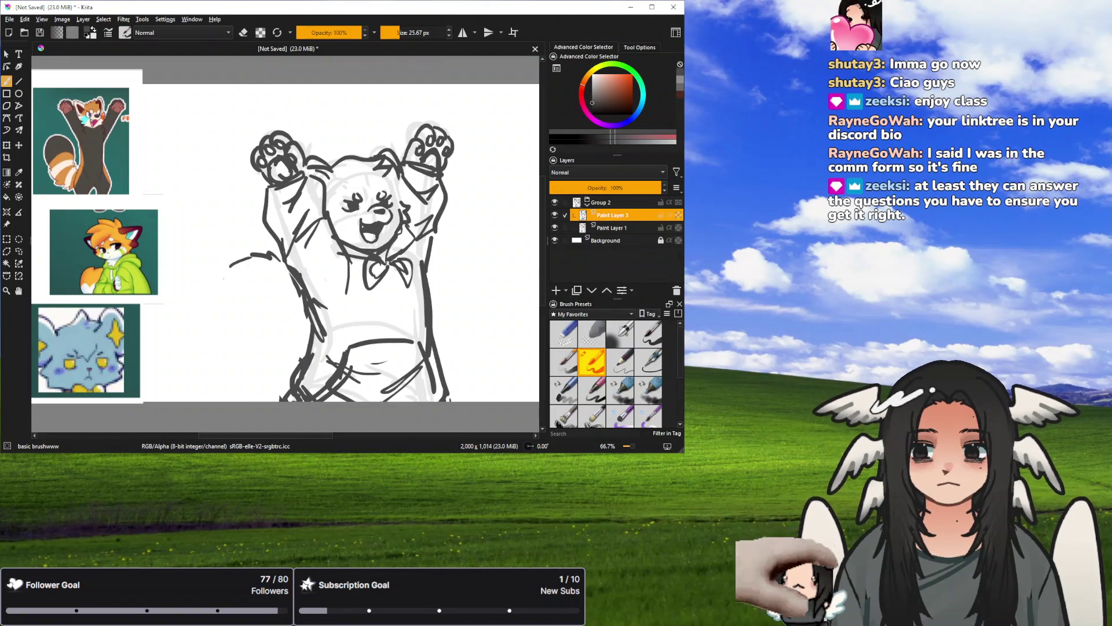
key(ctrl+z)
key(ctrl+z)
drag(206, 276, 279, 283)
key(ctrl+z)
drag(208, 276, 291, 290)
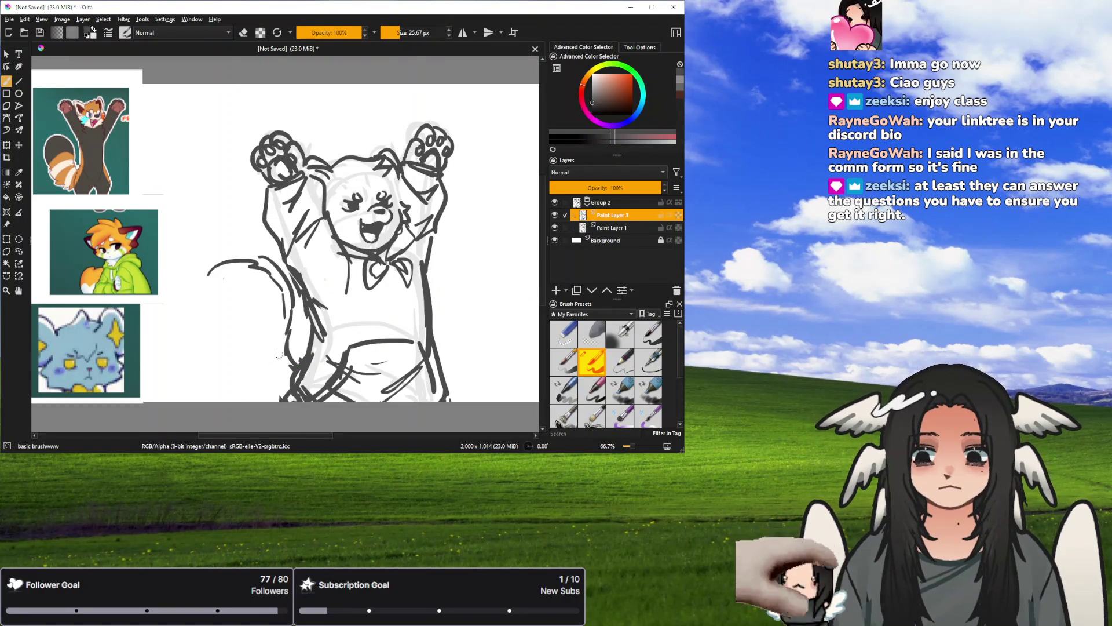
drag(212, 266, 187, 336)
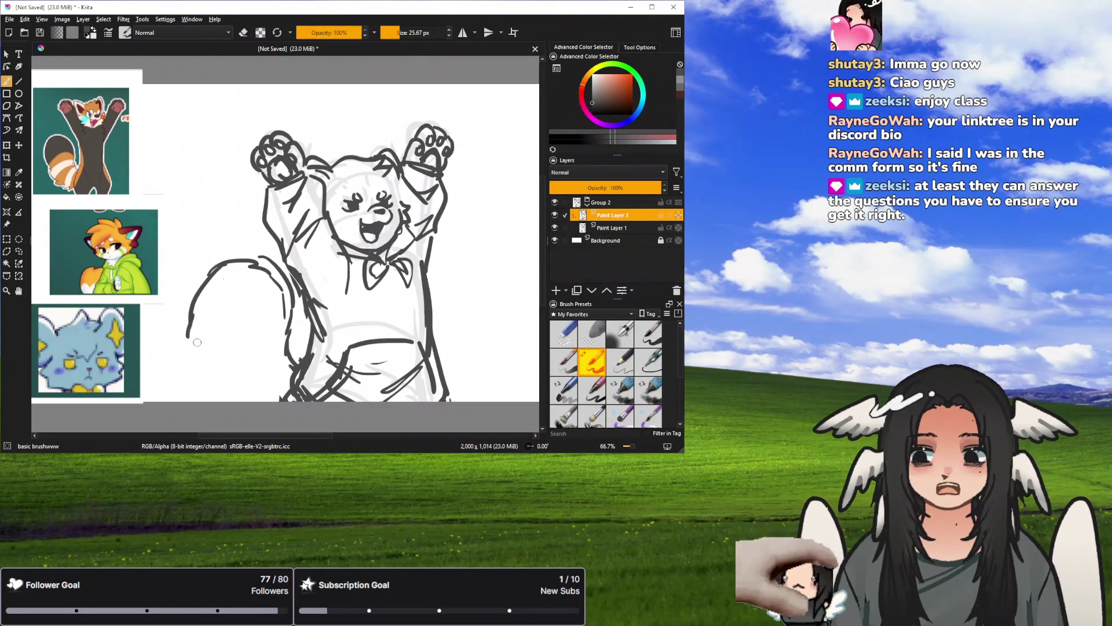
mouse_move(213, 297)
mouse_down()
mouse_move(202, 369)
mouse_move(215, 385)
mouse_move(281, 356)
mouse_up()
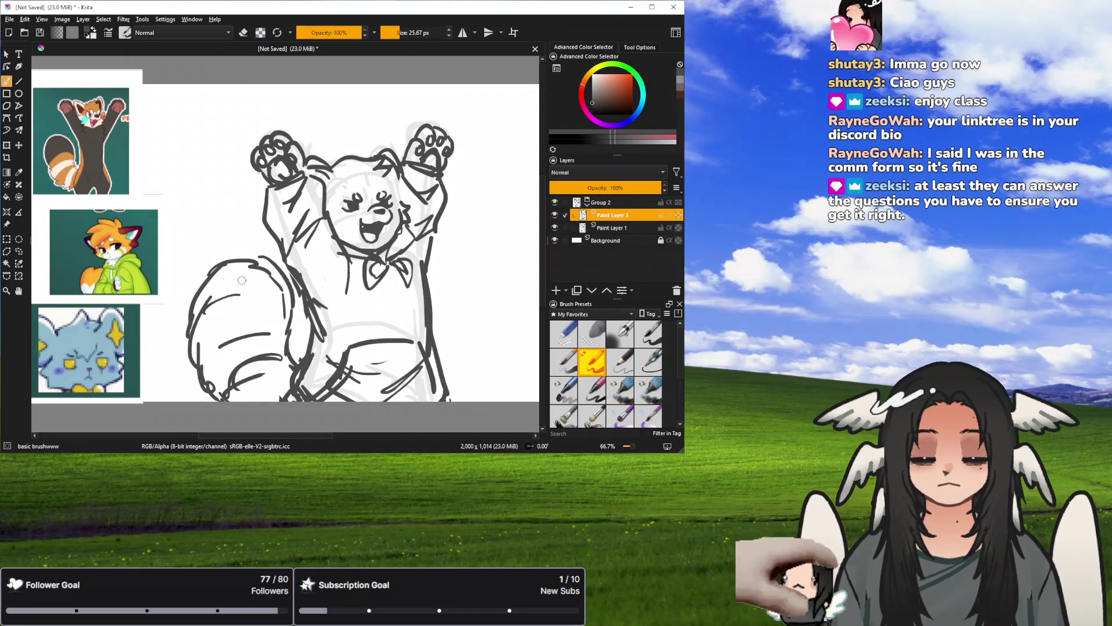
Draw curved stripe lines inside the tail, discarding a trial inner stroke.
key(ctrl+z)
mouse_move(223, 294)
mouse_down()
mouse_move(280, 286)
mouse_move(202, 355)
mouse_up()
drag(219, 358, 281, 328)
key(ctrl+z)
key(ctrl+z)
key(ctrl+z)
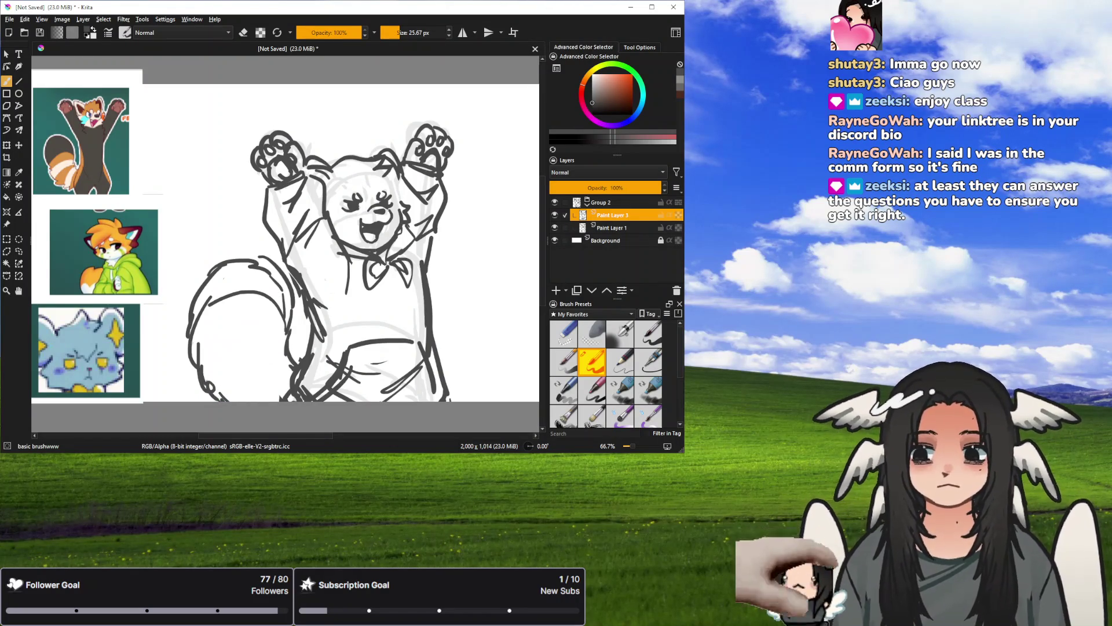
drag(222, 399, 282, 342)
drag(253, 267, 223, 365)
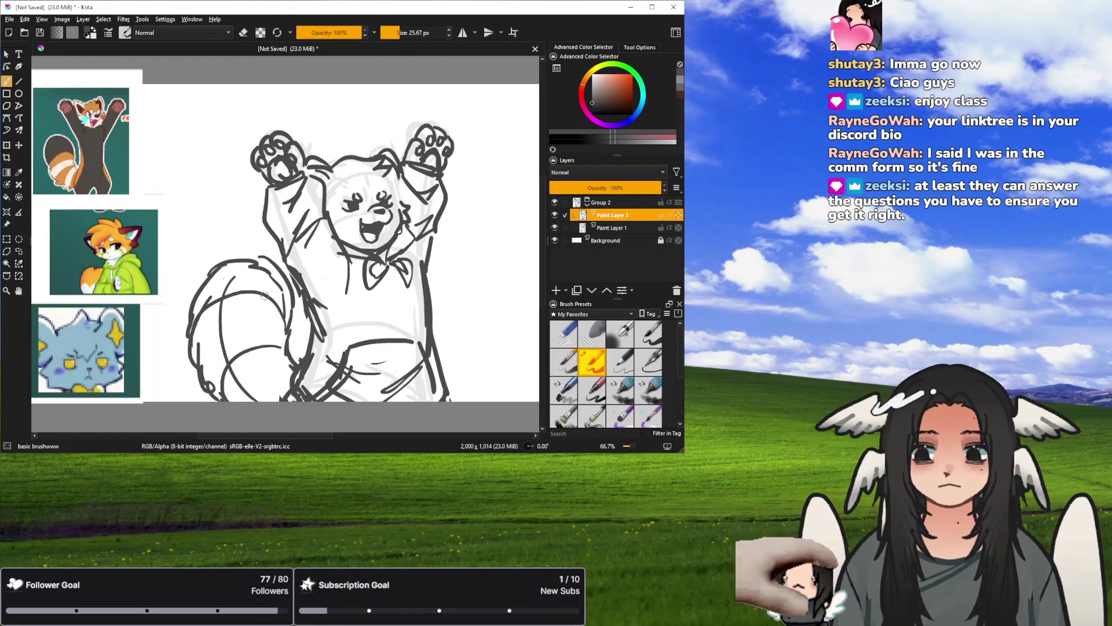
drag(281, 282, 287, 387)
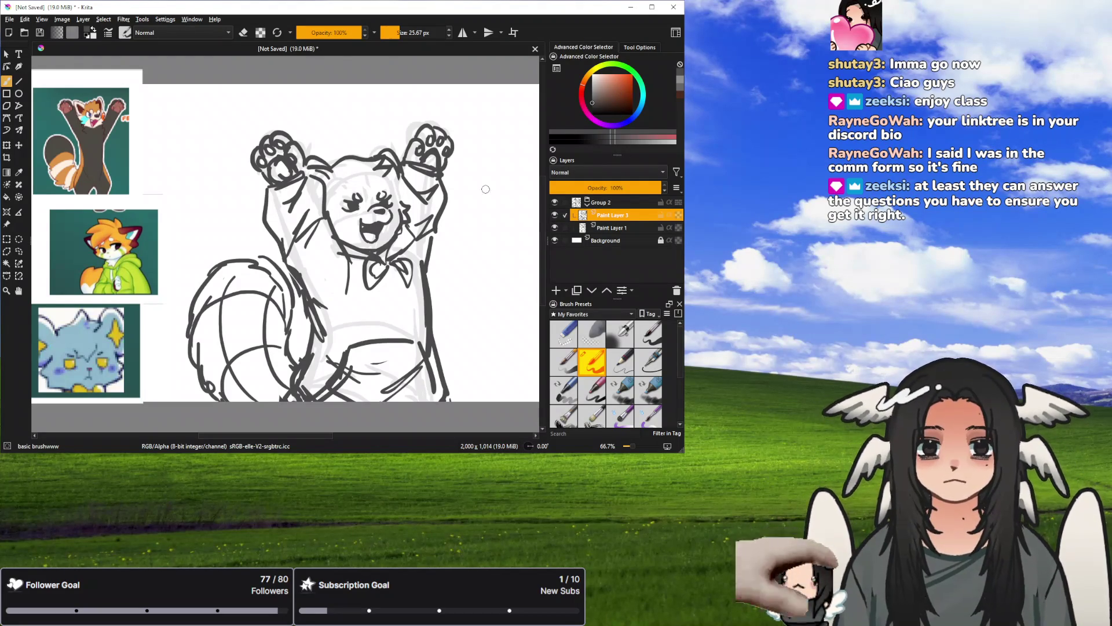
Add a stroke near the left paw, then erase and redraw the raised right paw's outline.
key(e)
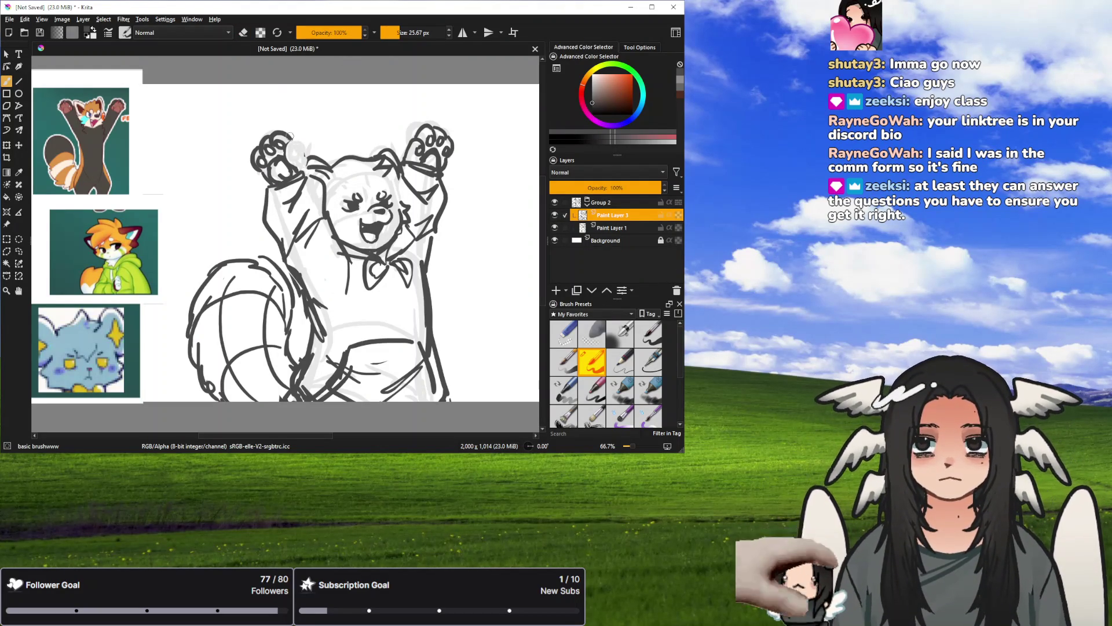
key(e)
drag(289, 134, 306, 159)
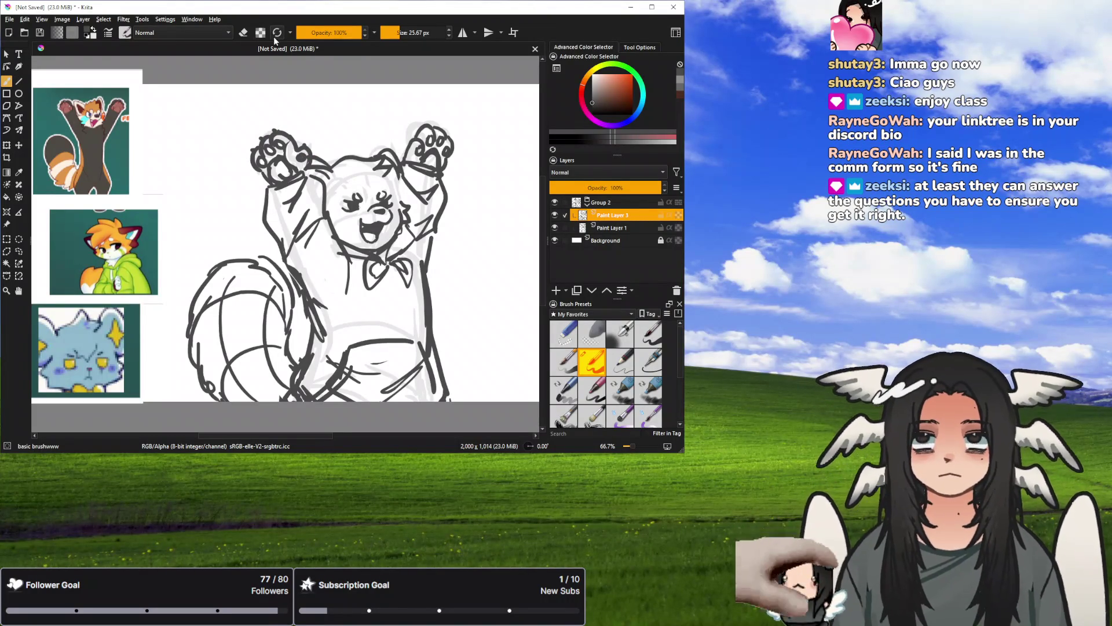
key(e)
drag(415, 156, 416, 147)
key(e)
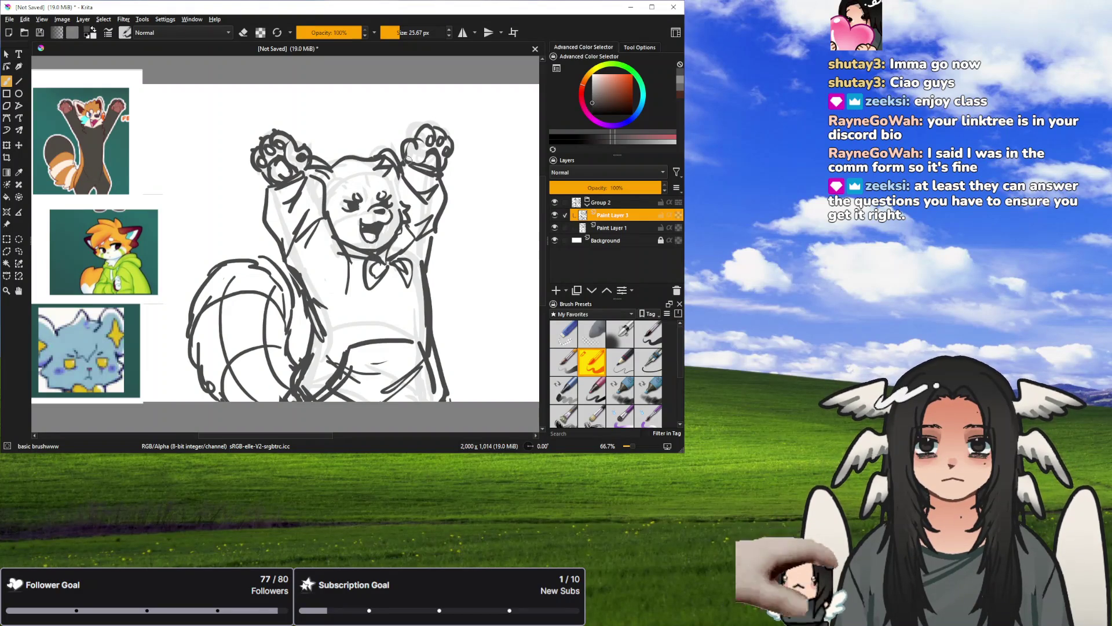
mouse_move(404, 152)
mouse_down()
mouse_move(423, 134)
mouse_move(462, 142)
mouse_up()
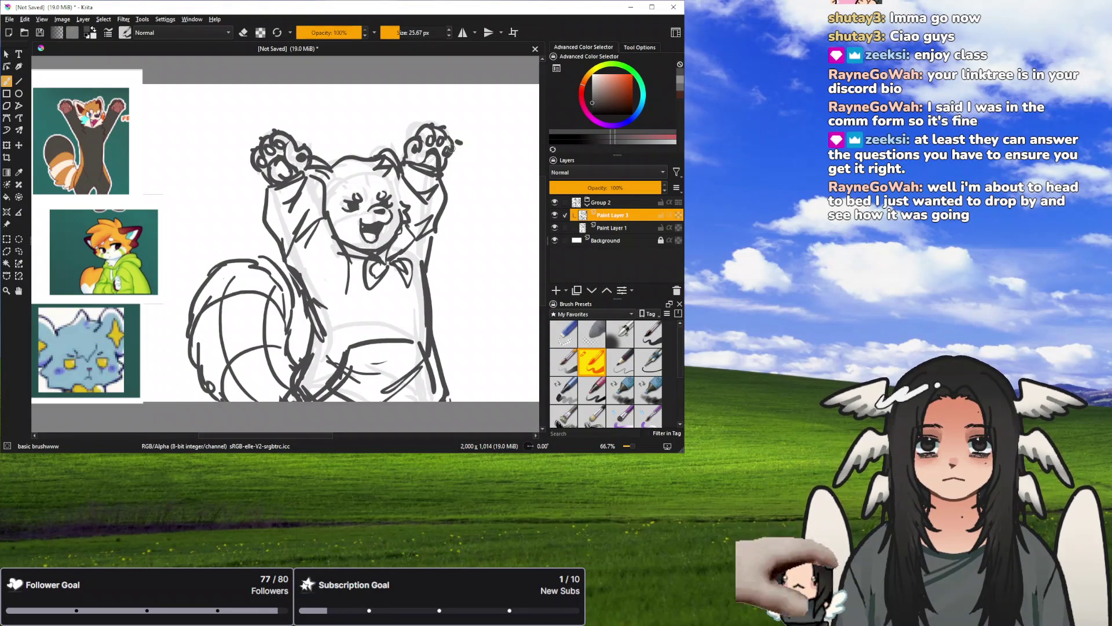